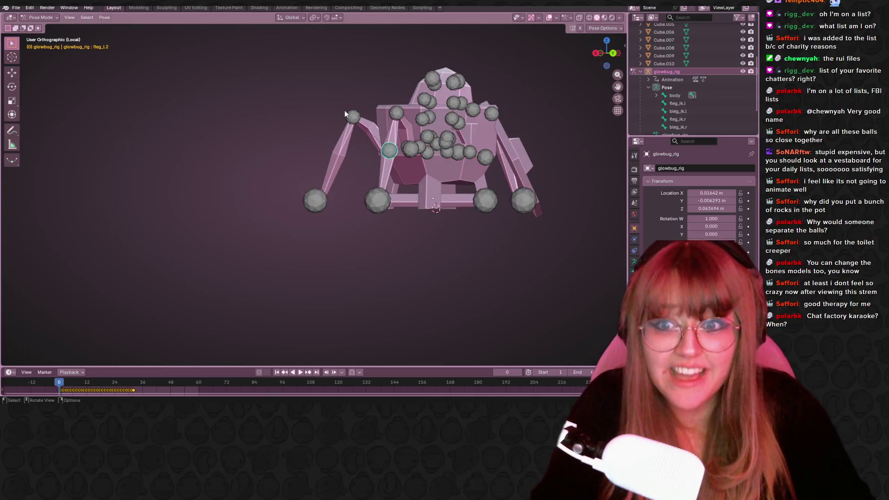
- Rotate, move and shrink the left front leg bones to 0.97 so the leg lifts sideways
{"action": "scroll", "coordinate": [346, 135], "scroll_direction": "up", "scroll_amount": 3}
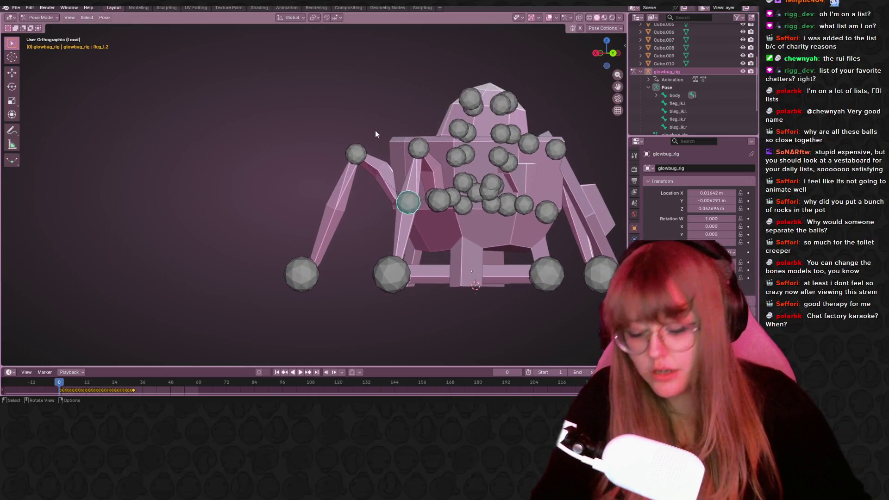
{"action": "key", "text": "r"}
{"action": "left_click", "coordinate": [435, 170]}
{"action": "key", "text": "g"}
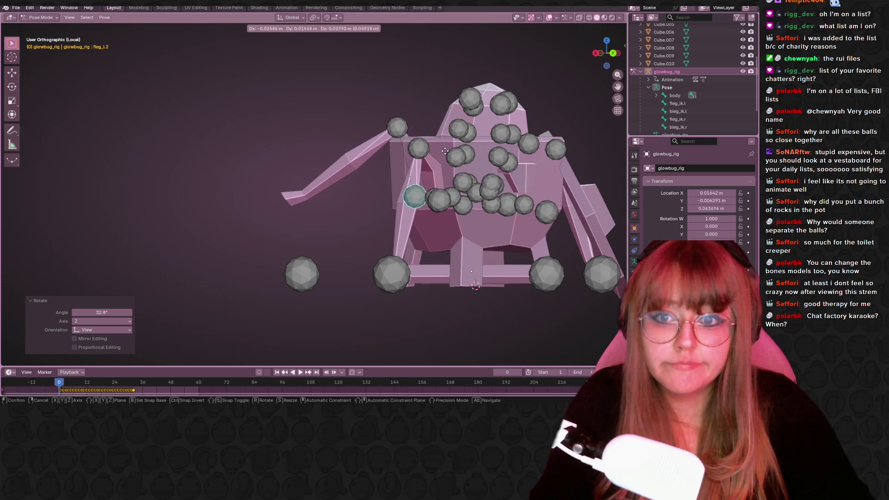
{"action": "left_click", "coordinate": [404, 124]}
{"action": "key", "text": "s"}
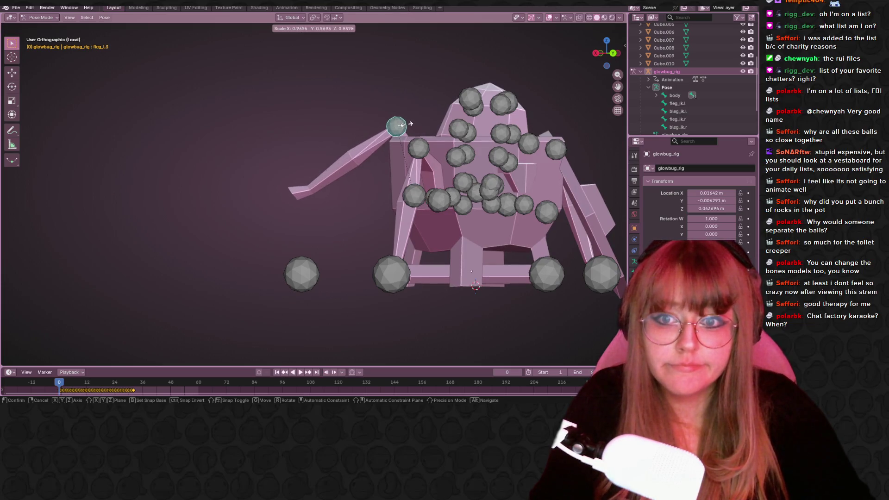
{"action": "left_click", "coordinate": [407, 124]}
{"action": "key", "text": "r"}
{"action": "right_click", "coordinate": [452, 123]}
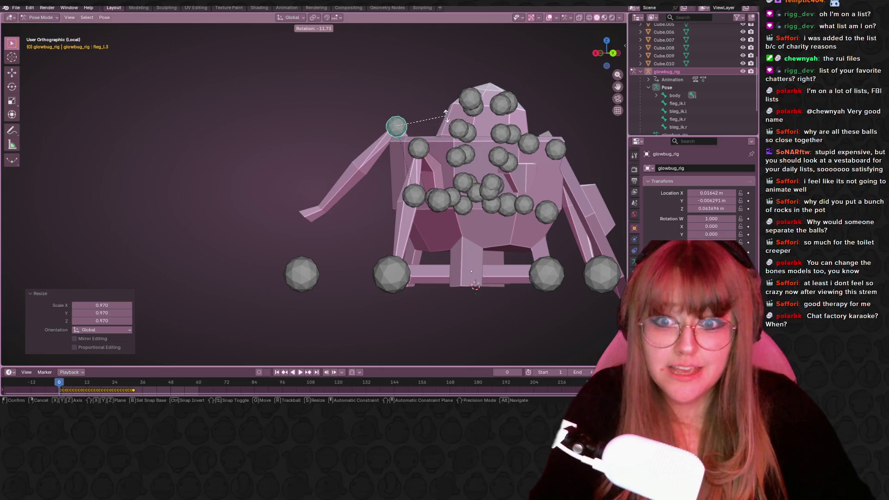
{"action": "left_click", "coordinate": [439, 200]}
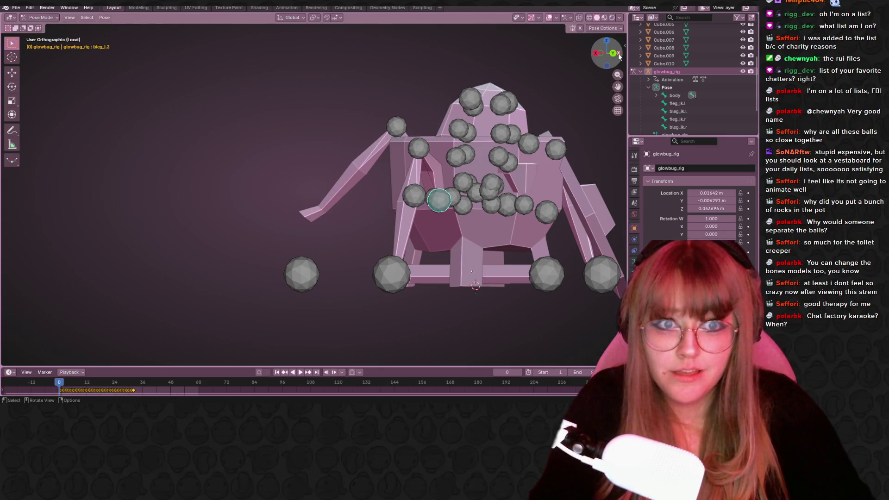
- Shift the back left leg bone up and to the left with successive moves
{"action": "mouse_move", "coordinate": [590, 91]}
{"action": "middle_mouse_down"}
{"action": "mouse_move", "coordinate": [501, 162]}
{"action": "mouse_move", "coordinate": [524, 160]}
{"action": "mouse_move", "coordinate": [388, 159]}
{"action": "middle_mouse_up"}
{"action": "key", "text": "g"}
{"action": "left_click", "coordinate": [320, 178]}
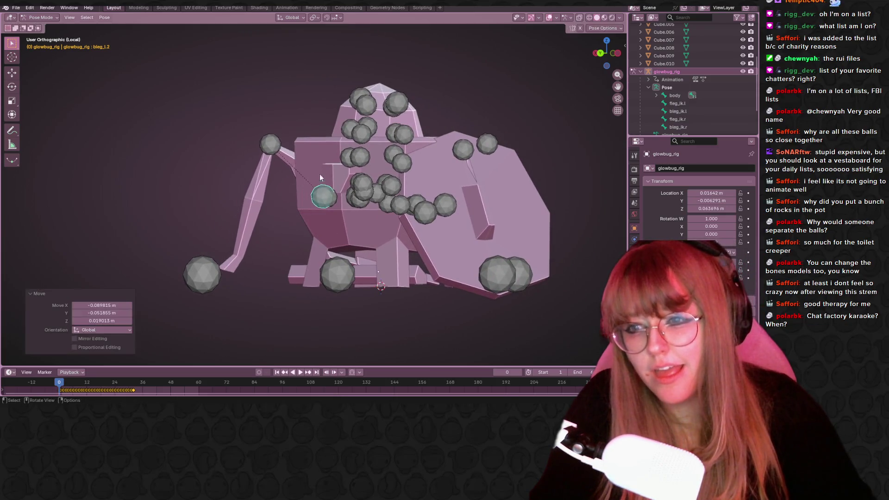
{"action": "key", "text": "g"}
{"action": "left_click", "coordinate": [320, 141]}
{"action": "key", "text": "g"}
{"action": "left_click", "coordinate": [326, 146]}
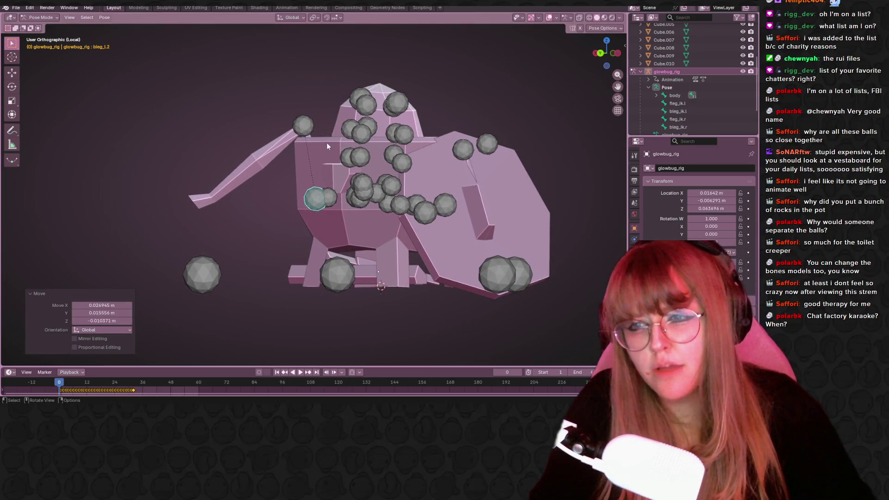
- Move the back left leg's middle bone and rotate its end bone by -2.95° around Z
{"action": "left_click", "coordinate": [303, 132]}
{"action": "left_click", "coordinate": [318, 198]}
{"action": "key", "text": "g"}
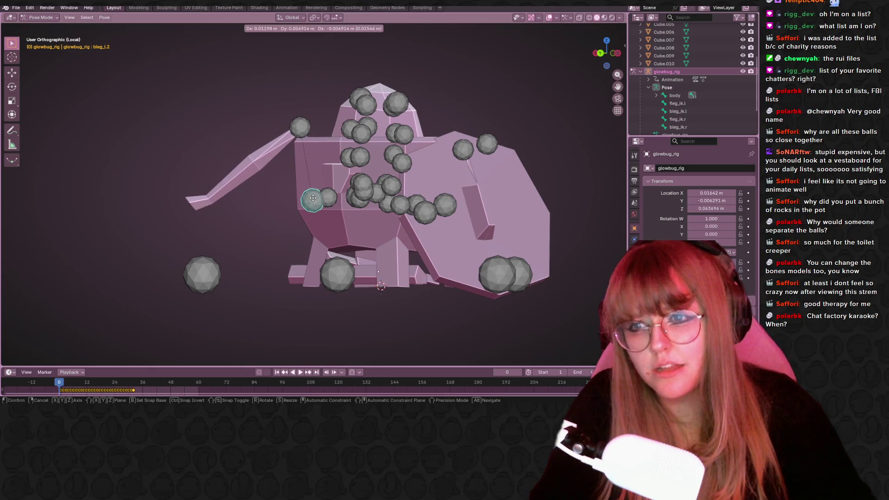
{"action": "left_click", "coordinate": [313, 198]}
{"action": "left_click", "coordinate": [301, 127]}
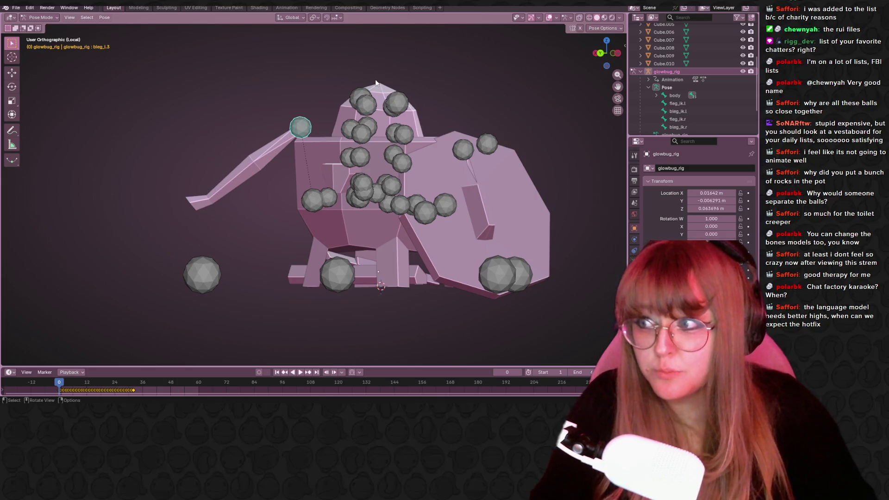
{"action": "key", "text": "r"}
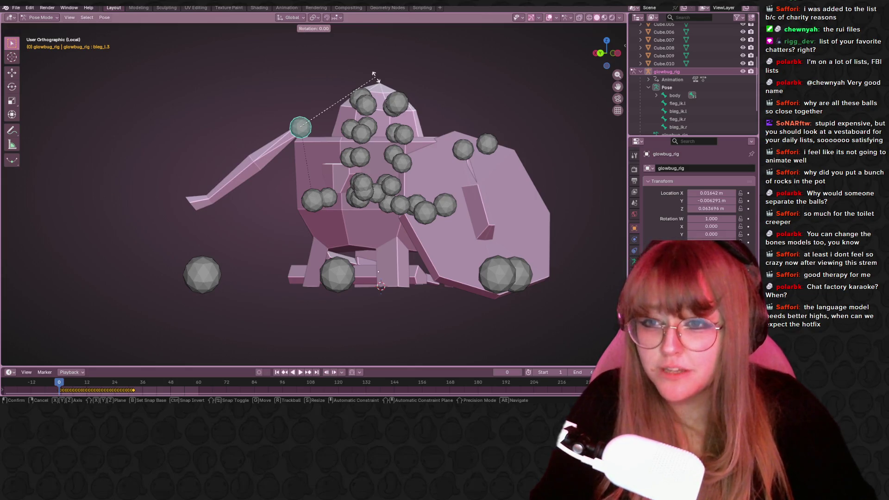
{"action": "left_click", "coordinate": [370, 85]}
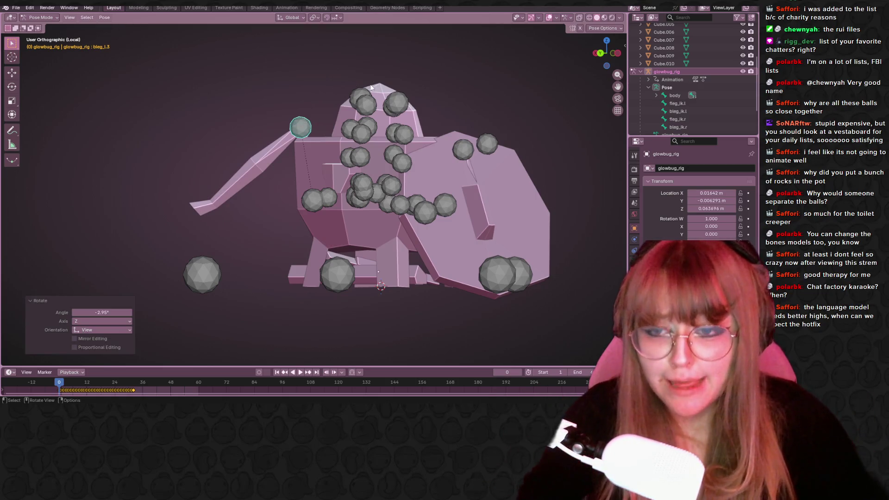
{"action": "mouse_move", "coordinate": [426, 183]}
{"action": "middle_mouse_down"}
{"action": "mouse_move", "coordinate": [482, 205]}
{"action": "mouse_move", "coordinate": [459, 231]}
{"action": "mouse_move", "coordinate": [424, 243]}
{"action": "mouse_move", "coordinate": [322, 207]}
{"action": "mouse_move", "coordinate": [502, 215]}
{"action": "mouse_move", "coordinate": [535, 206]}
{"action": "middle_mouse_up"}
{"action": "key", "text": "a"}
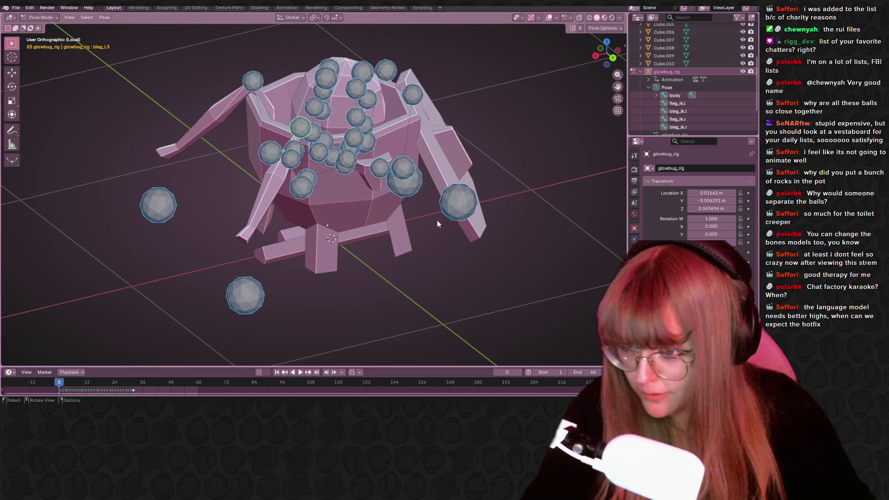
- Select the right front leg's middle bone and switch to Front Orthographic view
{"action": "mouse_move", "coordinate": [414, 246]}
{"action": "middle_mouse_down"}
{"action": "mouse_move", "coordinate": [432, 285]}
{"action": "mouse_move", "coordinate": [420, 292]}
{"action": "mouse_move", "coordinate": [322, 258]}
{"action": "mouse_move", "coordinate": [305, 281]}
{"action": "mouse_move", "coordinate": [210, 215]}
{"action": "middle_mouse_up"}
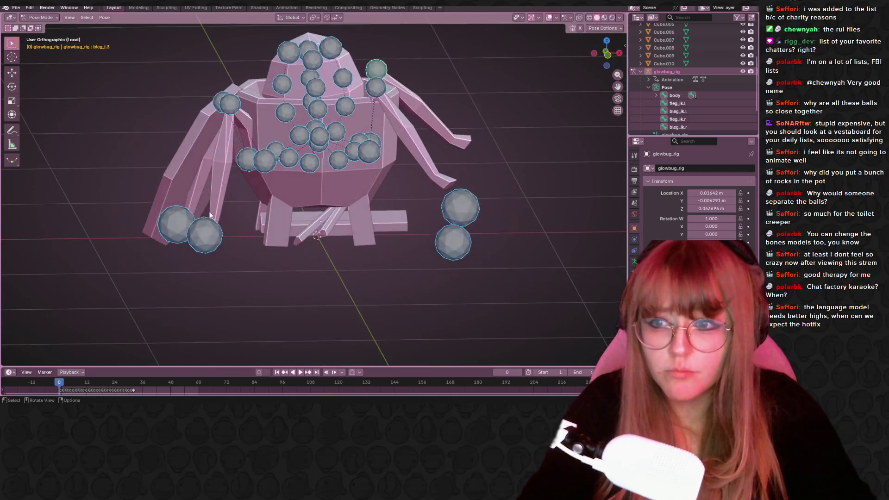
{"action": "left_click", "coordinate": [263, 158]}
{"action": "middle_click_drag", "start_coordinate": [303, 178], "coordinate": [336, 213]}
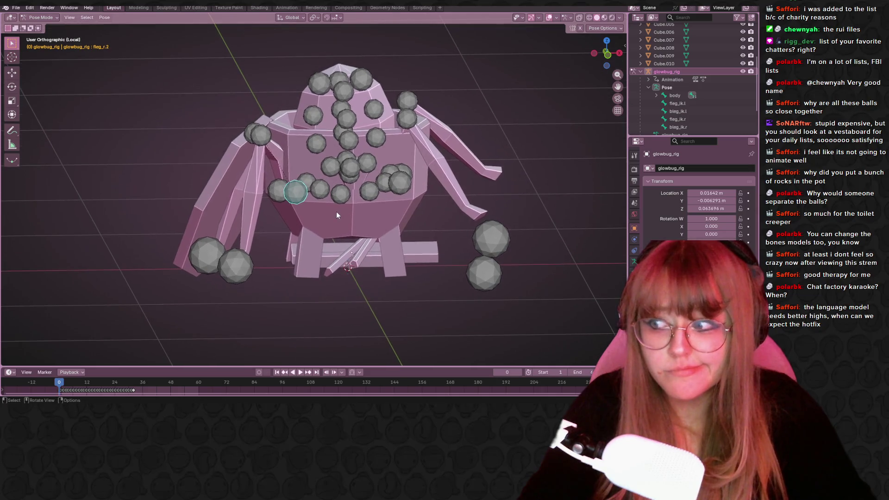
{"action": "left_click", "coordinate": [608, 55]}
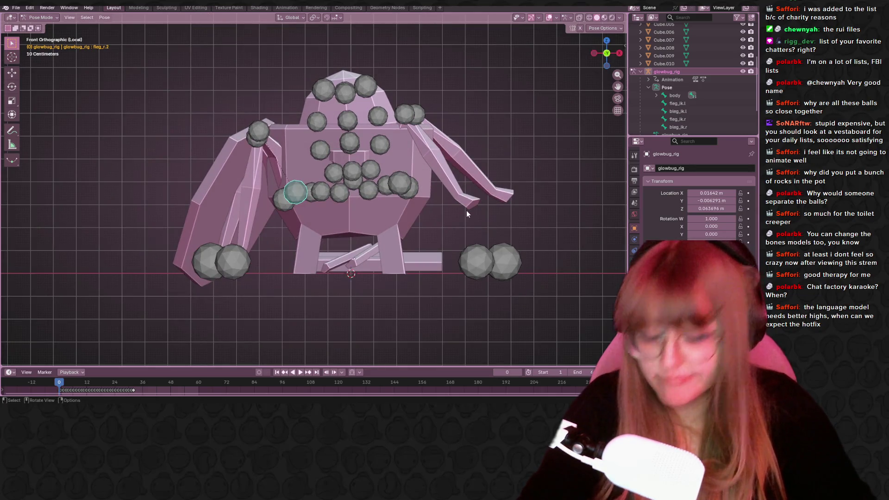
- Rotate the right front leg's middle and end bones upward along the body
{"action": "key", "text": "r"}
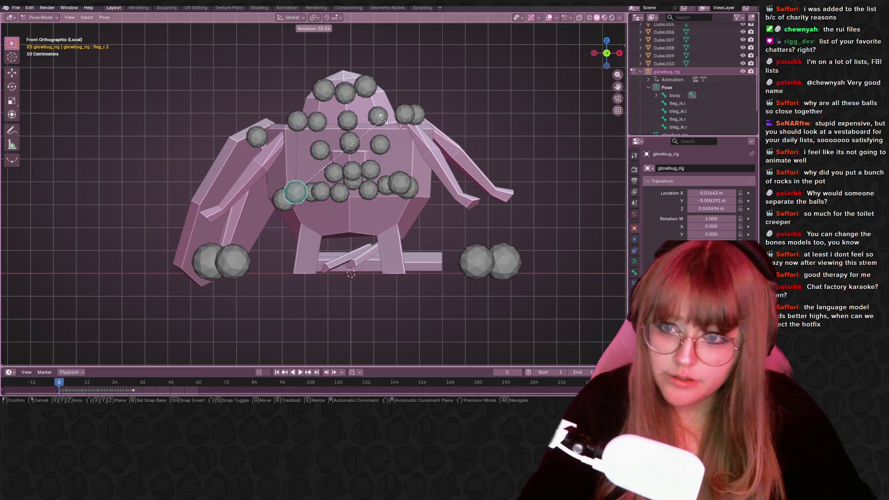
{"action": "left_click", "coordinate": [373, 122]}
{"action": "left_click", "coordinate": [296, 111]}
{"action": "key", "text": "r"}
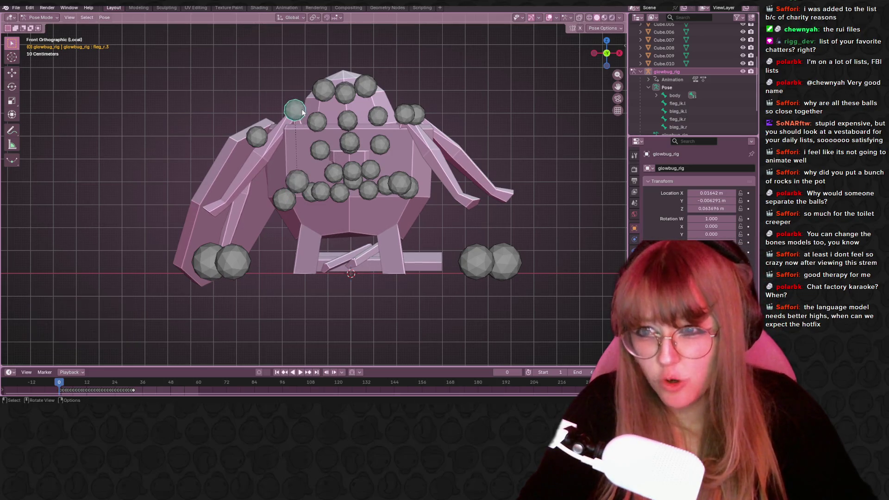
{"action": "left_click", "coordinate": [310, 110]}
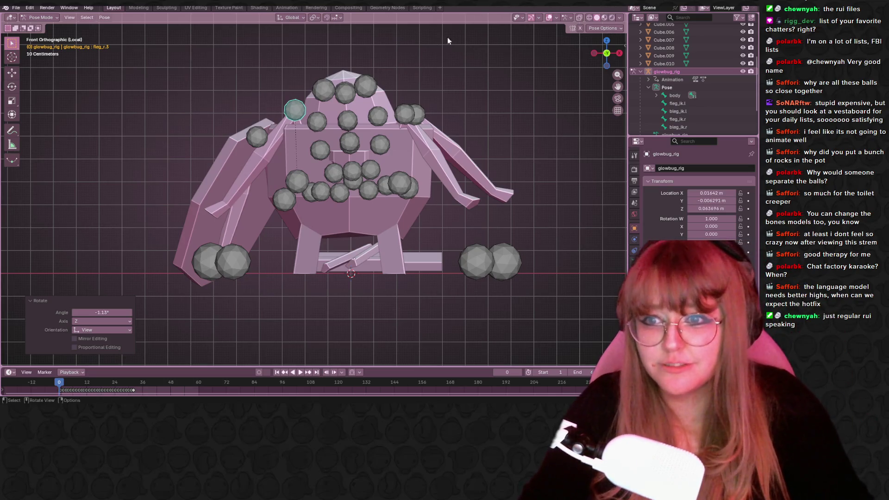
- Swing the leg's end bone lower and rotate its middle bone a further -4.19° around Z
{"action": "key", "text": "r"}
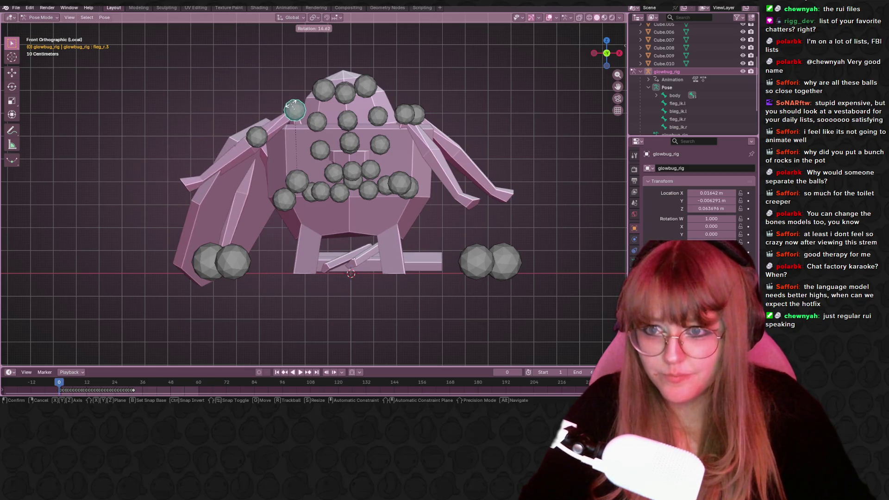
{"action": "left_click", "coordinate": [293, 148]}
{"action": "left_click", "coordinate": [293, 171]}
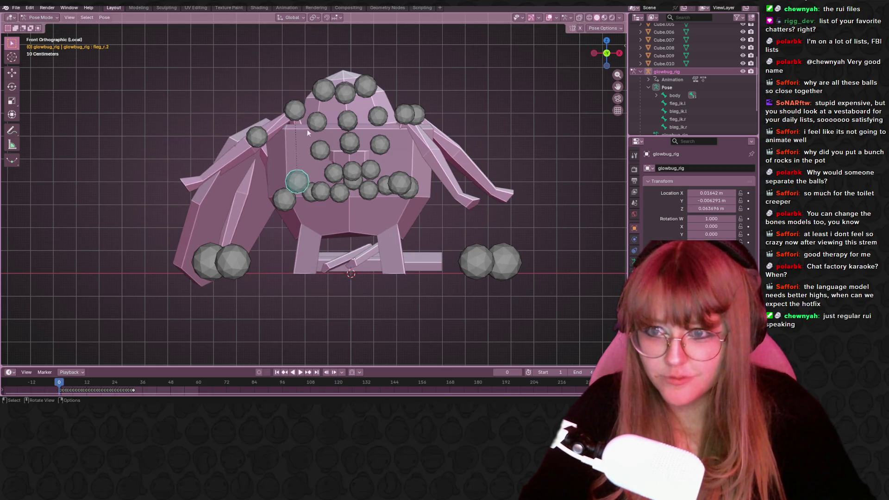
{"action": "key", "text": "r"}
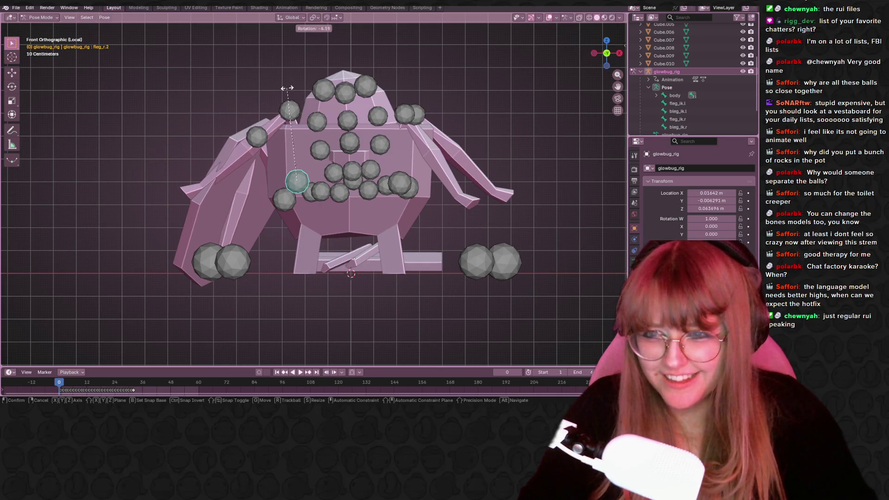
{"action": "left_click", "coordinate": [288, 88]}
{"action": "mouse_move", "coordinate": [289, 116]}
{"action": "middle_mouse_down"}
{"action": "mouse_move", "coordinate": [305, 161]}
{"action": "mouse_move", "coordinate": [500, 92]}
{"action": "middle_mouse_up"}
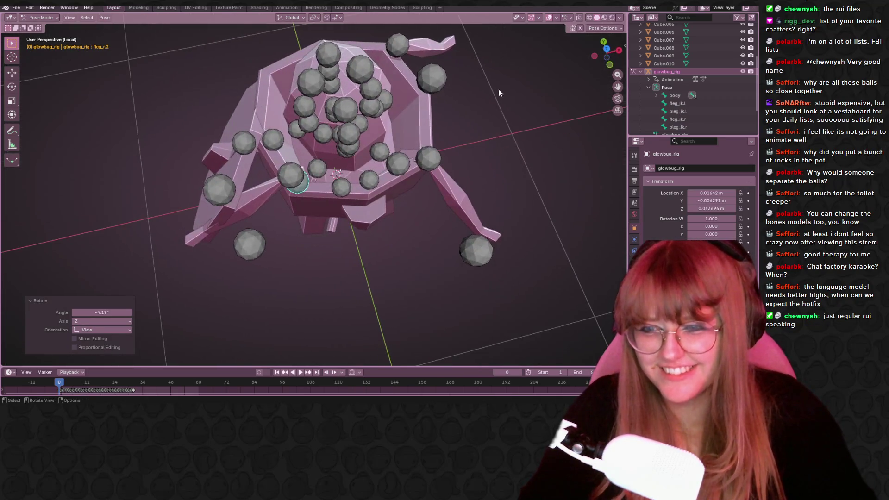
- From Top Orthographic view, rotate the right front leg's end bone -35.4° outward
{"action": "left_click", "coordinate": [606, 48]}
{"action": "left_click", "coordinate": [609, 53]}
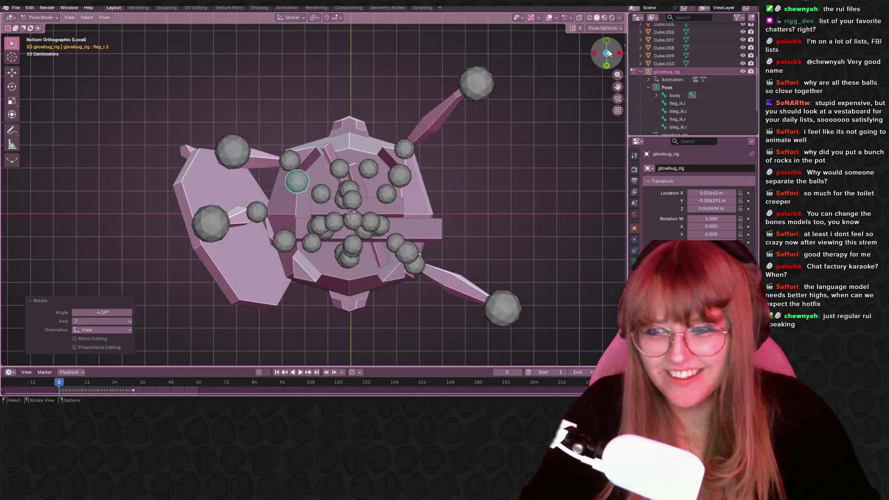
{"action": "left_click", "coordinate": [610, 53]}
{"action": "left_click", "coordinate": [288, 203]}
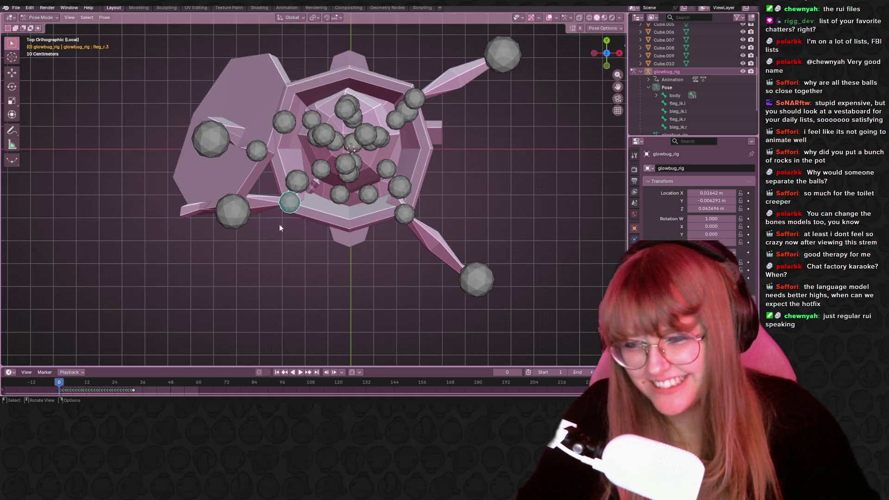
{"action": "key", "text": "r"}
{"action": "left_click", "coordinate": [220, 229]}
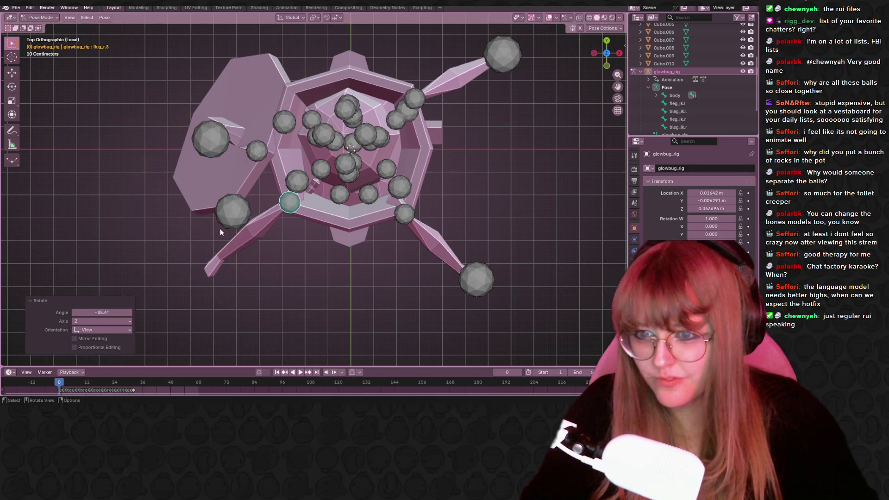
{"action": "mouse_move", "coordinate": [221, 229]}
{"action": "middle_mouse_down"}
{"action": "mouse_move", "coordinate": [333, 184]}
{"action": "mouse_move", "coordinate": [290, 180]}
{"action": "mouse_move", "coordinate": [265, 243]}
{"action": "mouse_move", "coordinate": [490, 220]}
{"action": "mouse_move", "coordinate": [388, 219]}
{"action": "mouse_move", "coordinate": [374, 195]}
{"action": "mouse_move", "coordinate": [428, 160]}
{"action": "mouse_move", "coordinate": [510, 152]}
{"action": "mouse_move", "coordinate": [563, 210]}
{"action": "mouse_move", "coordinate": [566, 259]}
{"action": "mouse_move", "coordinate": [476, 175]}
{"action": "mouse_move", "coordinate": [438, 168]}
{"action": "middle_mouse_up"}
{"action": "key", "text": "a"}
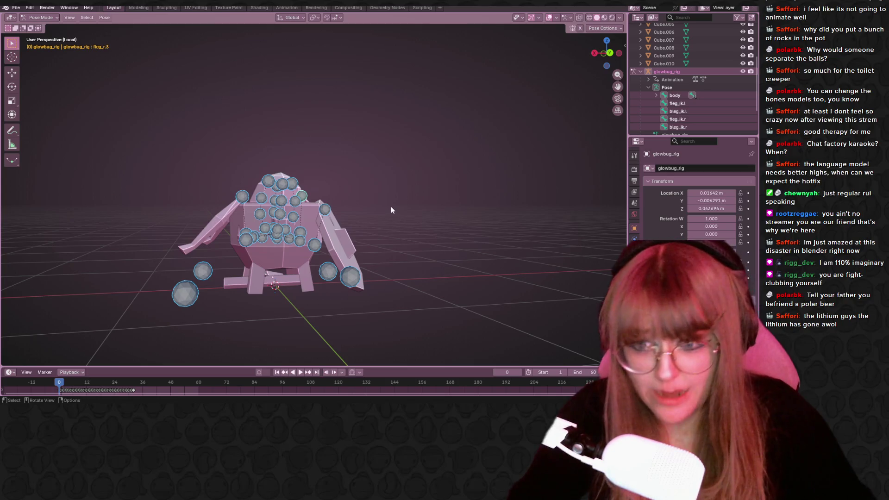
- Select only the bleg_r.2 leg bone and pan and orbit to view the crab from another side
{"action": "left_click", "coordinate": [311, 248]}
{"action": "middle_click_drag", "start_coordinate": [521, 56], "coordinate": [565, 77], "text": "shift"}
{"action": "mouse_move", "coordinate": [415, 190]}
{"action": "middle_mouse_down"}
{"action": "mouse_move", "coordinate": [418, 243]}
{"action": "mouse_move", "coordinate": [443, 248]}
{"action": "mouse_move", "coordinate": [482, 146]}
{"action": "mouse_move", "coordinate": [457, 220]}
{"action": "mouse_move", "coordinate": [207, 384]}
{"action": "middle_mouse_up"}
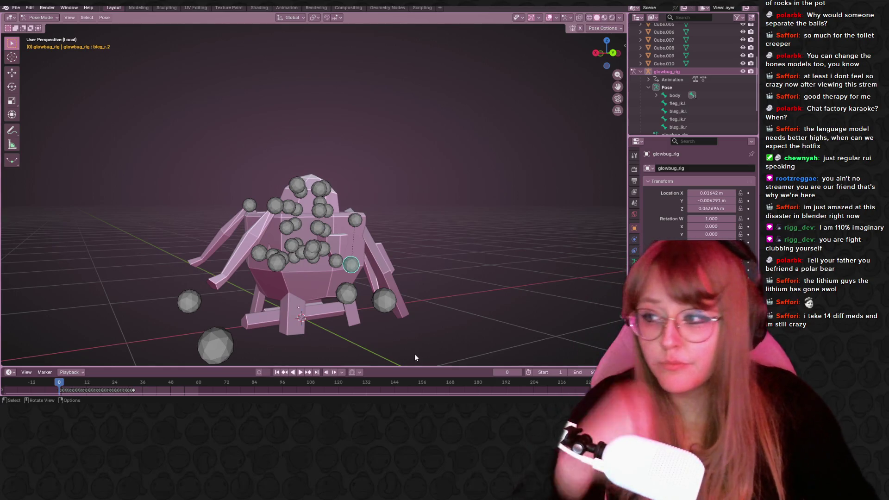
{"action": "scroll", "coordinate": [440, 359], "scroll_direction": "up", "scroll_amount": 2}
- Grab the bleg_r.2 back leg bone into a first new position
{"action": "mouse_move", "coordinate": [465, 288]}
{"action": "middle_mouse_down"}
{"action": "mouse_move", "coordinate": [465, 253]}
{"action": "mouse_move", "coordinate": [441, 190]}
{"action": "middle_mouse_up"}
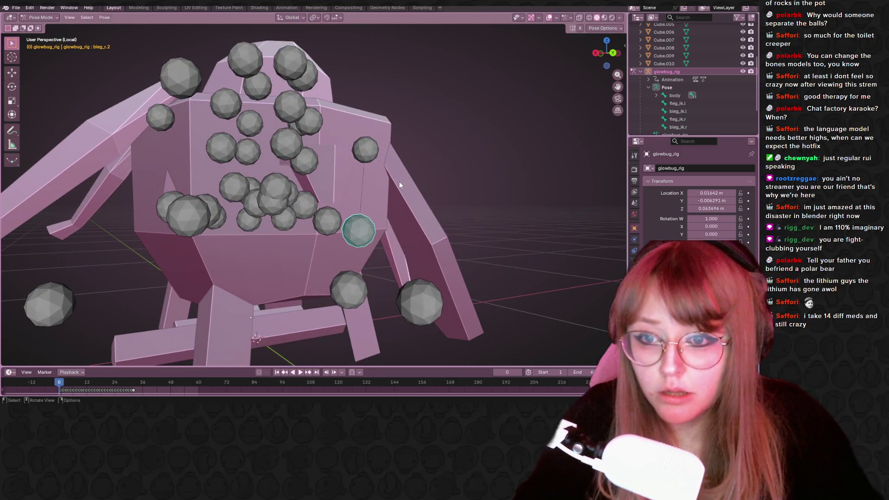
{"action": "middle_click_drag", "start_coordinate": [400, 183], "coordinate": [374, 246]}
{"action": "key", "text": "g"}
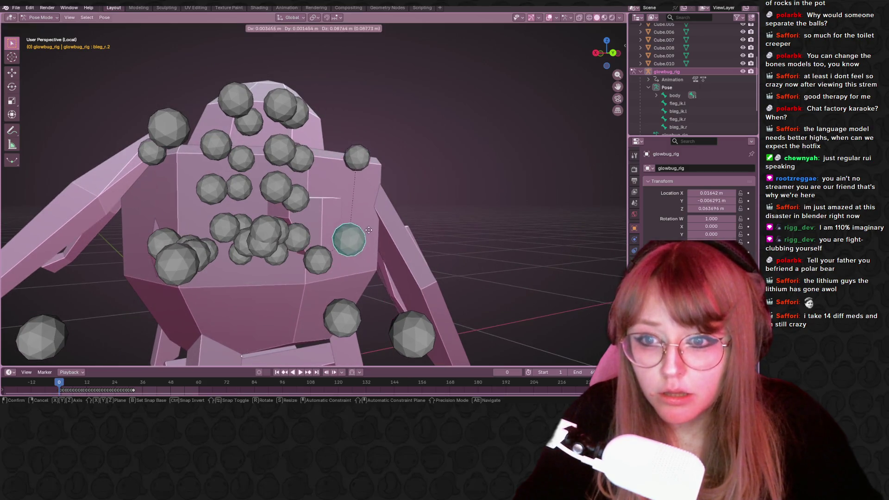
{"action": "left_click", "coordinate": [367, 222]}
{"action": "middle_click_drag", "start_coordinate": [463, 188], "coordinate": [477, 246]}
{"action": "left_click", "coordinate": [606, 51]}
- From top view, rotate bleg_r.2 79.8° around Z and move it to 0.036 m X, -0.080 m Y
{"action": "key", "text": "g"}
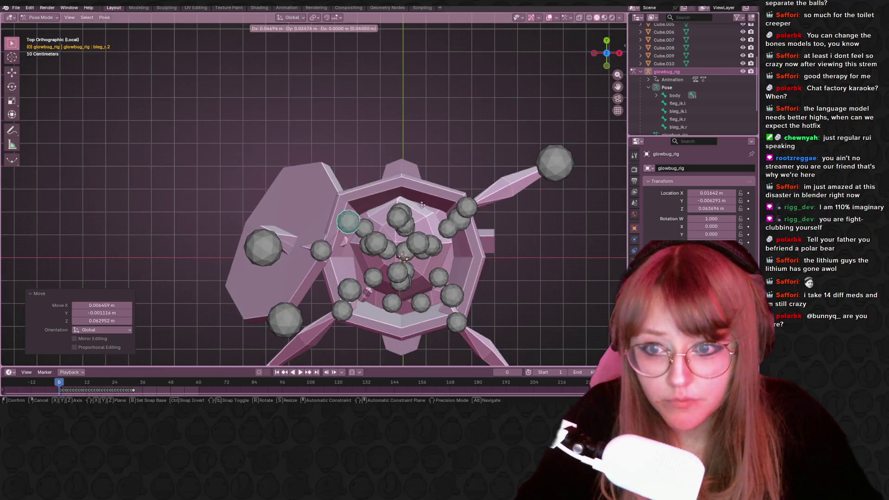
{"action": "left_click", "coordinate": [433, 185]}
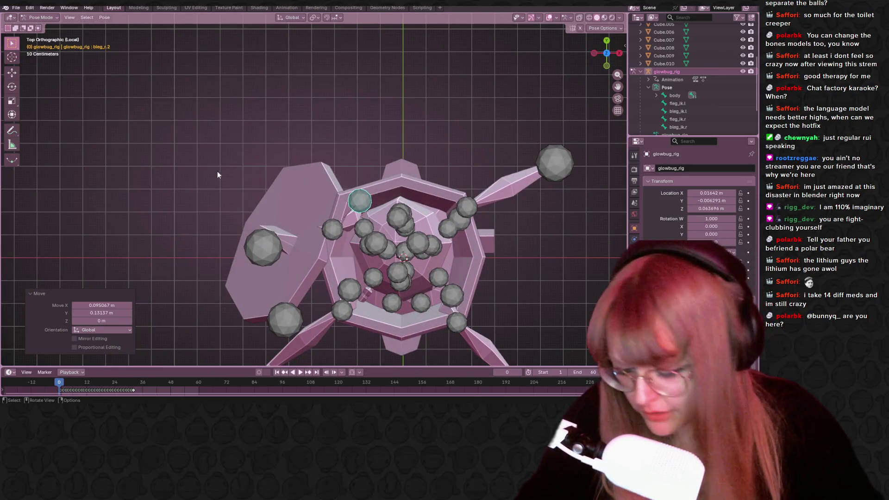
{"action": "key", "text": "r"}
{"action": "left_click", "coordinate": [358, 90]}
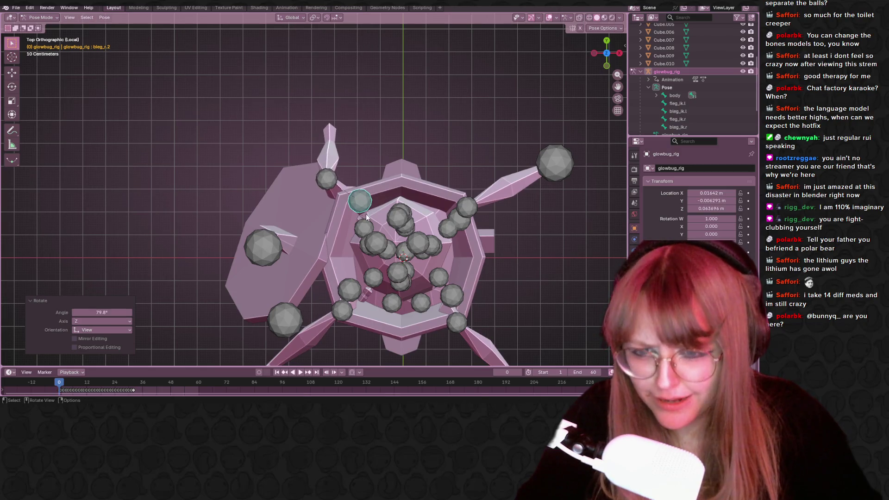
{"action": "key", "text": "g"}
{"action": "left_click", "coordinate": [374, 235]}
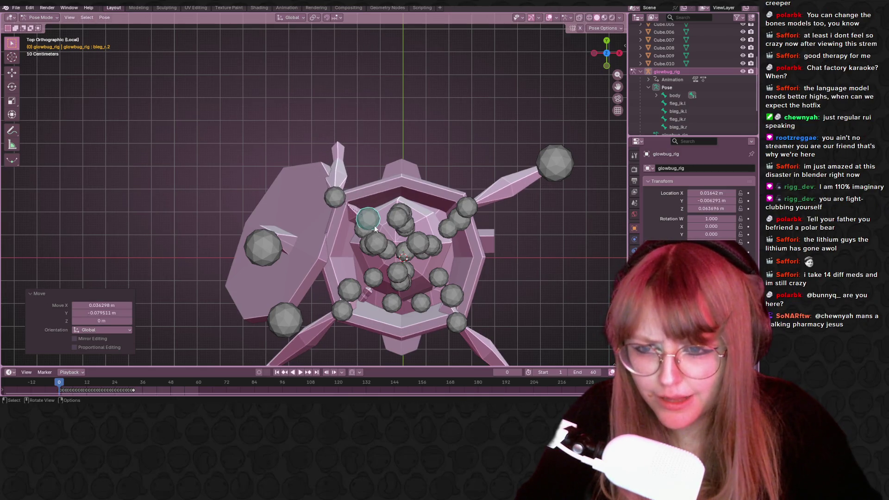
{"action": "left_click", "coordinate": [595, 54]}
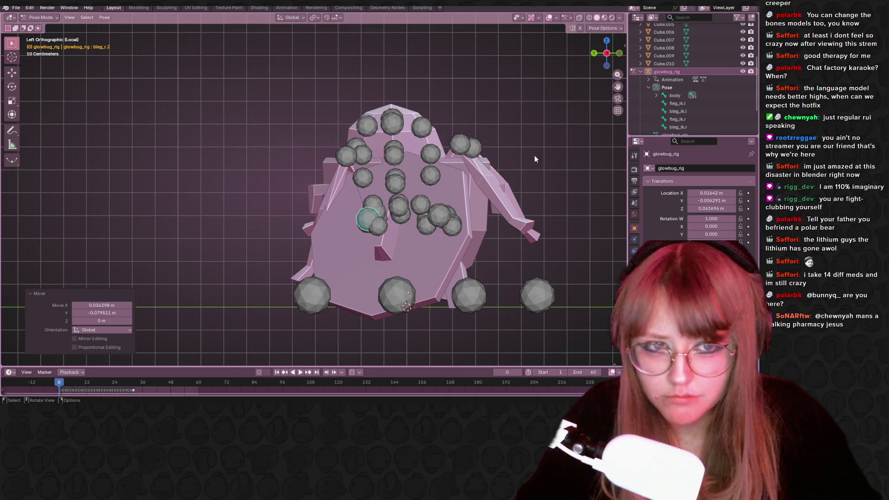
{"action": "middle_click_drag", "start_coordinate": [535, 155], "coordinate": [496, 213]}
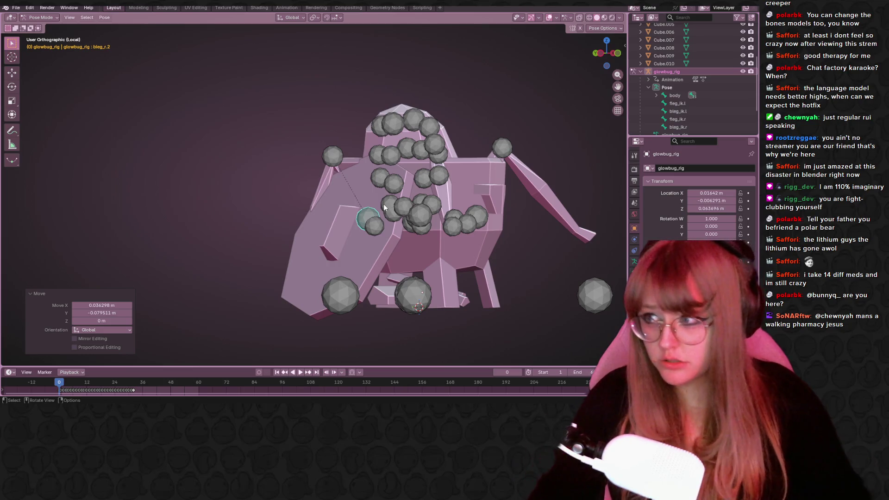
- Move the bleg_r.2 bone up and to the left
{"action": "scroll", "coordinate": [374, 188], "scroll_direction": "up", "scroll_amount": 1}
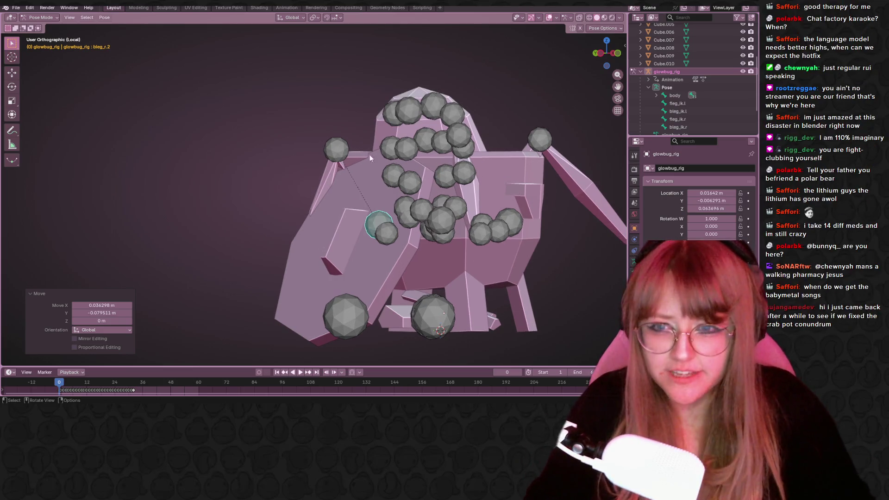
{"action": "key", "text": "r"}
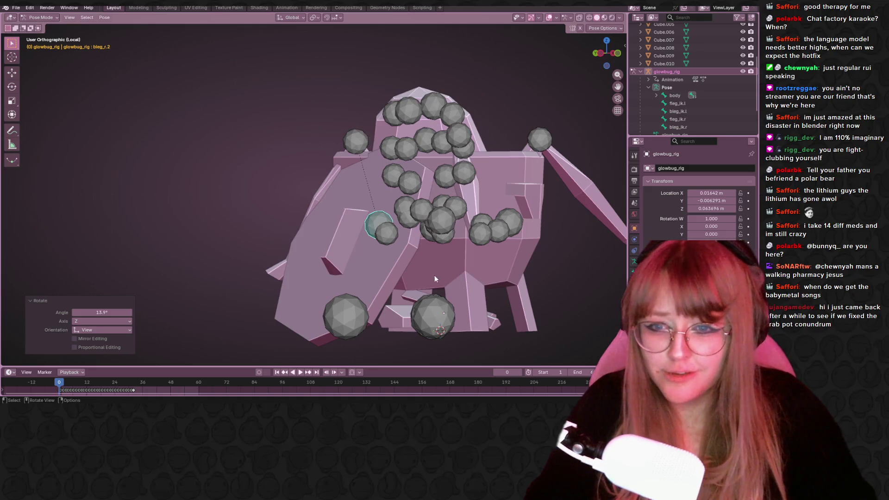
{"action": "key", "text": "g"}
{"action": "left_click", "coordinate": [422, 265]}
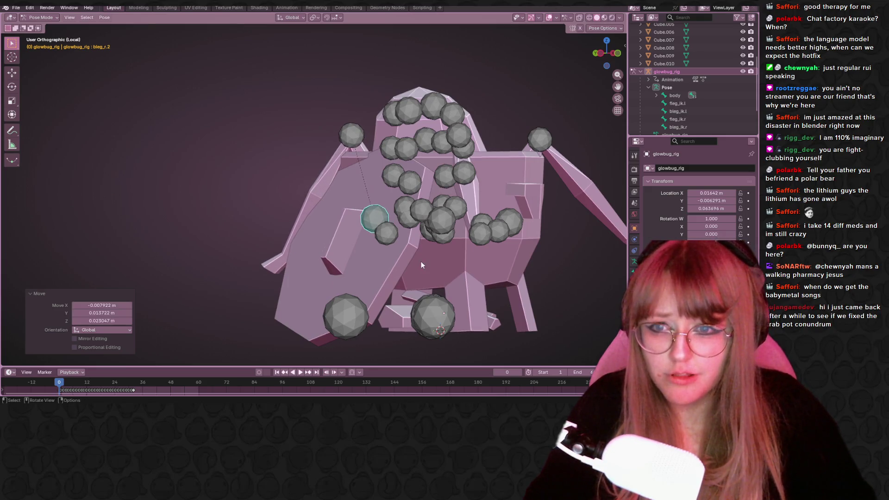
- Rotate bleg_r.3 by 19.5° and nudge bleg_r.2 a further -0.0072 m X, 0.0125 m Y
{"action": "left_click", "coordinate": [343, 133]}
{"action": "key", "text": "r"}
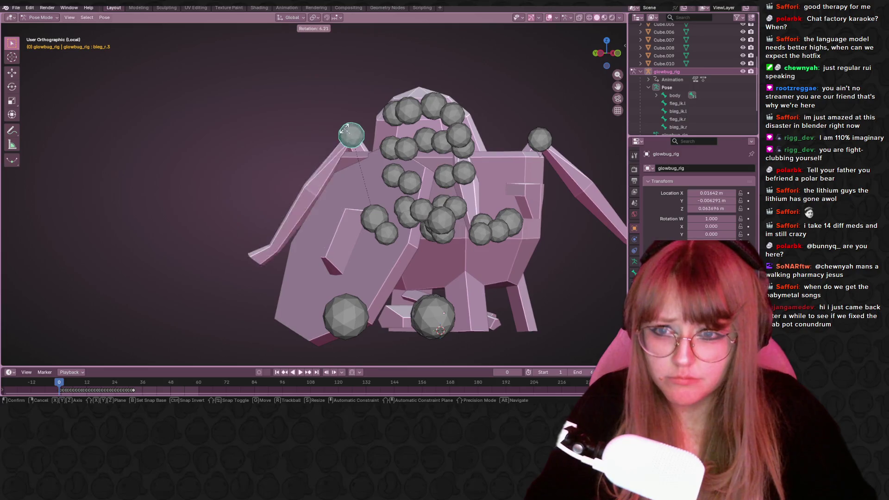
{"action": "left_click", "coordinate": [347, 179]}
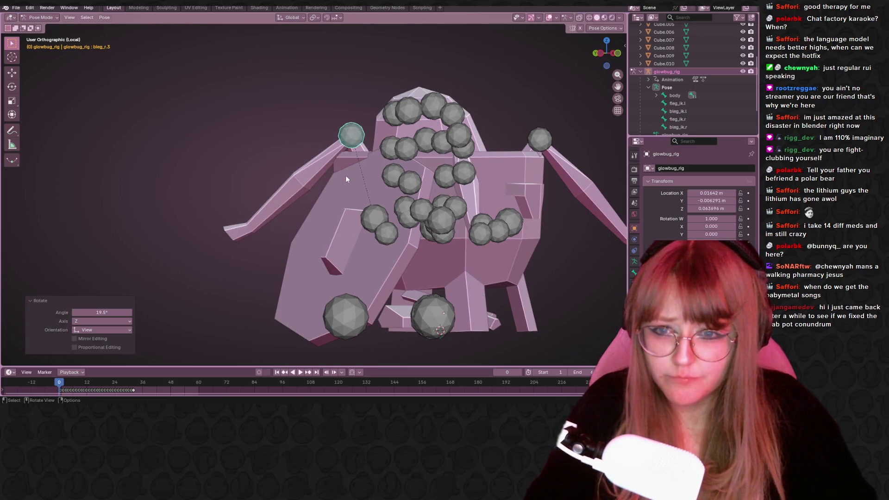
{"action": "left_click", "coordinate": [378, 216]}
{"action": "key", "text": "g"}
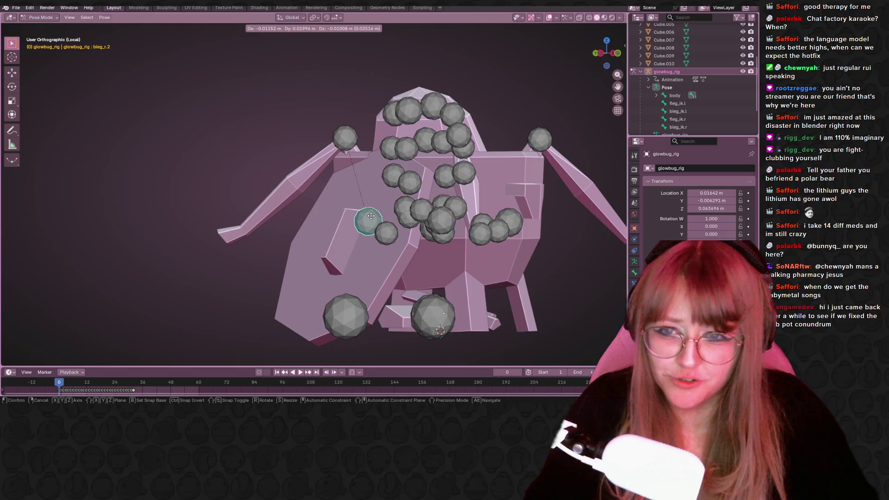
{"action": "left_click", "coordinate": [370, 218]}
- Select all the rig's bones and show the Armature Data properties
{"action": "mouse_move", "coordinate": [370, 217]}
{"action": "middle_mouse_down"}
{"action": "mouse_move", "coordinate": [419, 176]}
{"action": "mouse_move", "coordinate": [515, 216]}
{"action": "mouse_move", "coordinate": [554, 173]}
{"action": "mouse_move", "coordinate": [557, 152]}
{"action": "mouse_move", "coordinate": [518, 207]}
{"action": "mouse_move", "coordinate": [427, 148]}
{"action": "mouse_move", "coordinate": [109, 237]}
{"action": "mouse_move", "coordinate": [28, 220]}
{"action": "middle_mouse_up"}
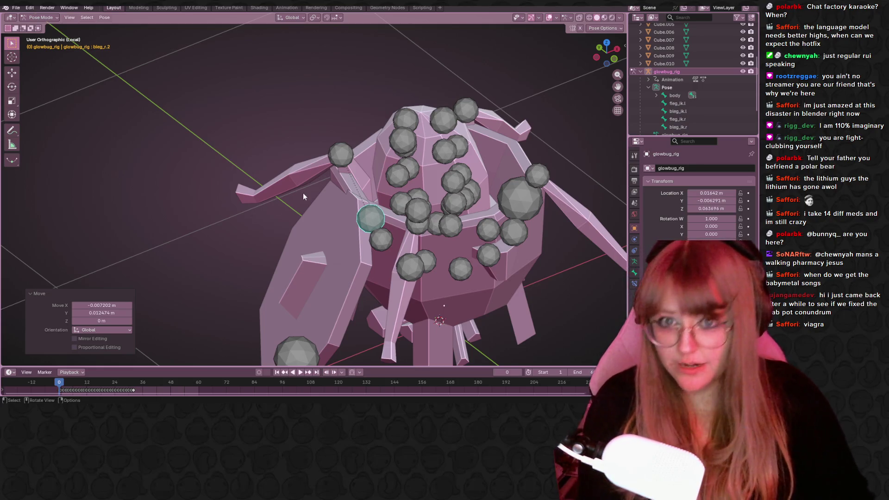
{"action": "key", "text": "a"}
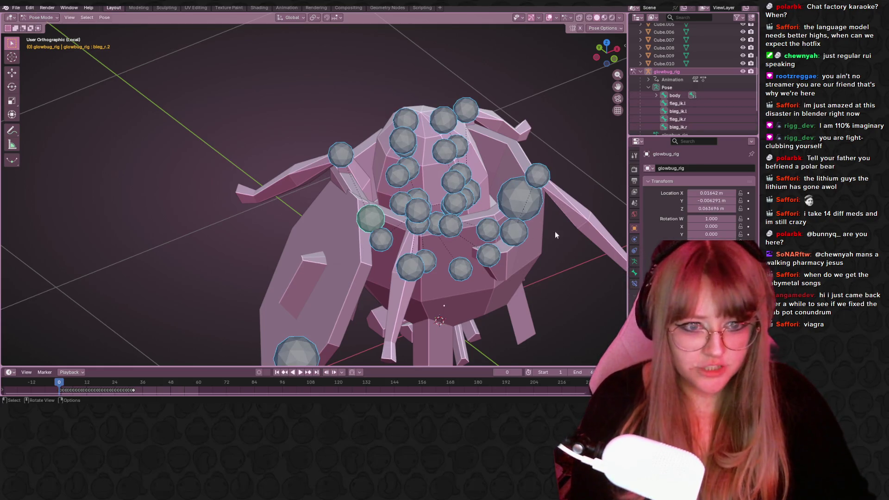
{"action": "left_click", "coordinate": [634, 261]}
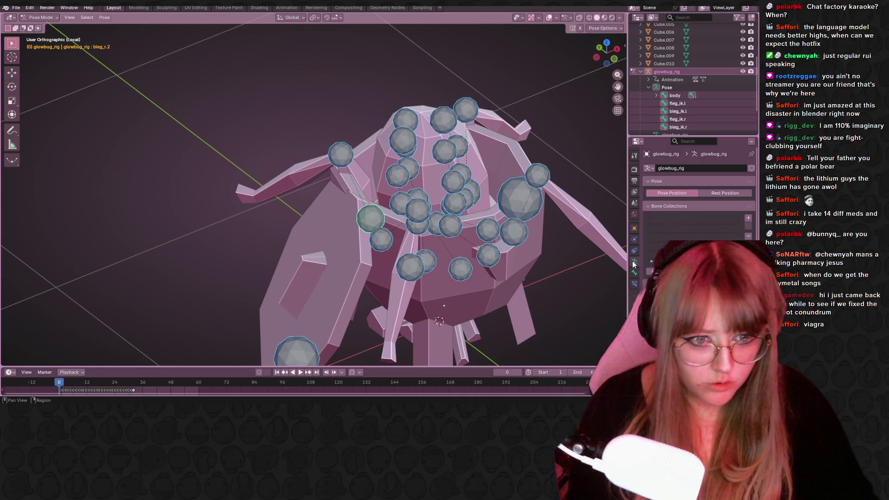
- In Object Mode, apply glowbug_obj's Armature modifier, then delete the glowbug_rig armature
{"action": "left_click", "coordinate": [41, 17]}
{"action": "left_click", "coordinate": [38, 26]}
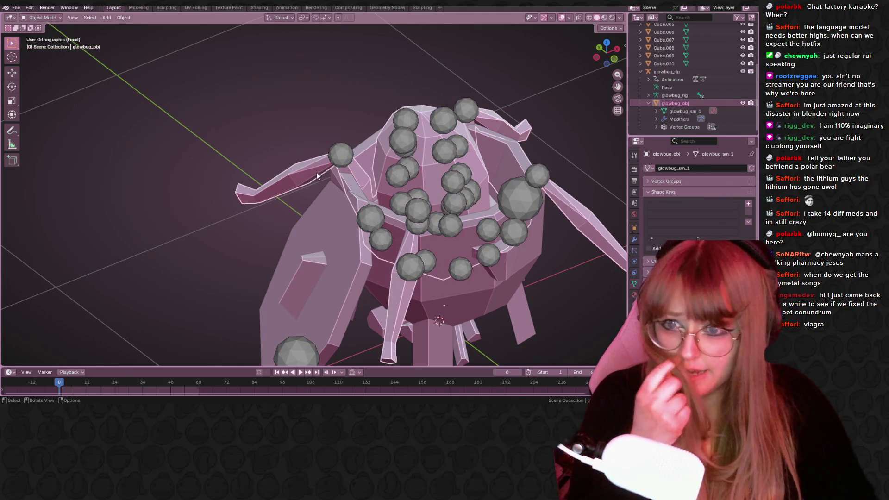
{"action": "left_click", "coordinate": [675, 102]}
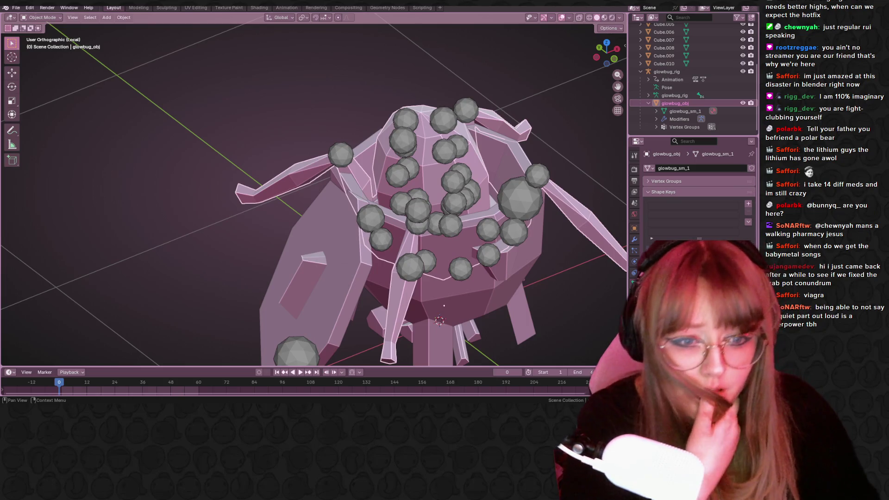
{"action": "left_click", "coordinate": [635, 240]}
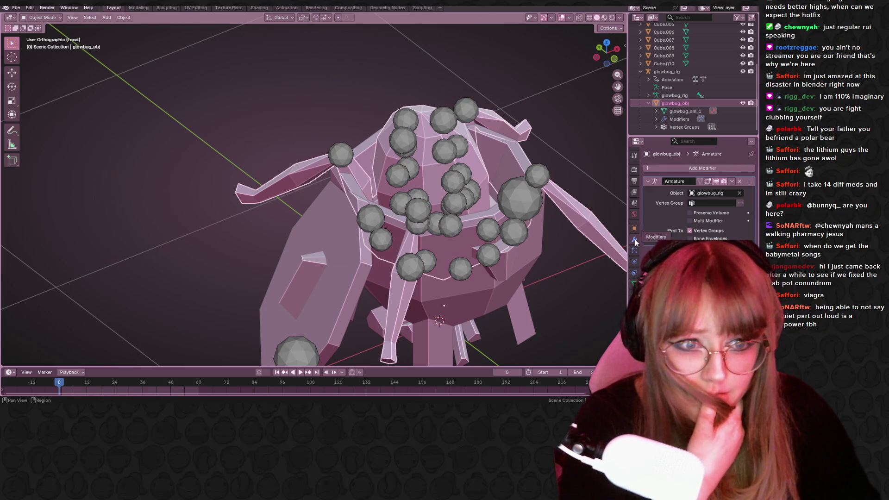
{"action": "left_click", "coordinate": [729, 180]}
{"action": "left_click", "coordinate": [710, 190]}
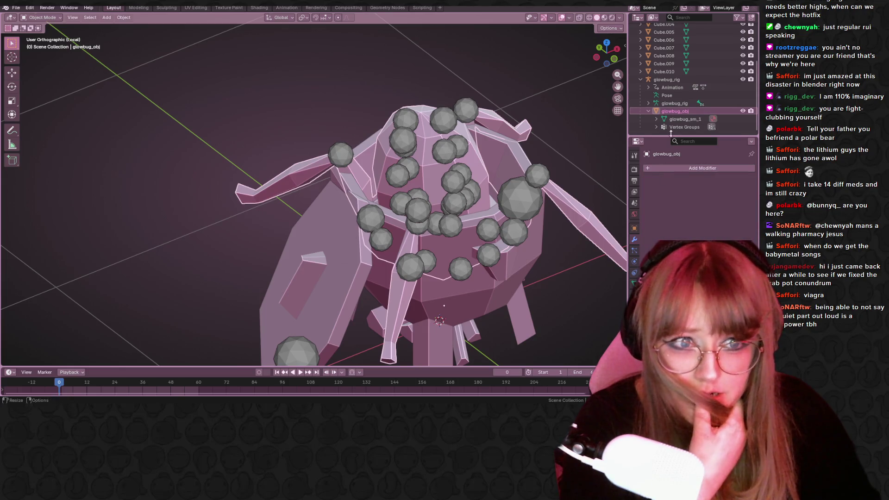
{"action": "left_click", "coordinate": [708, 87]}
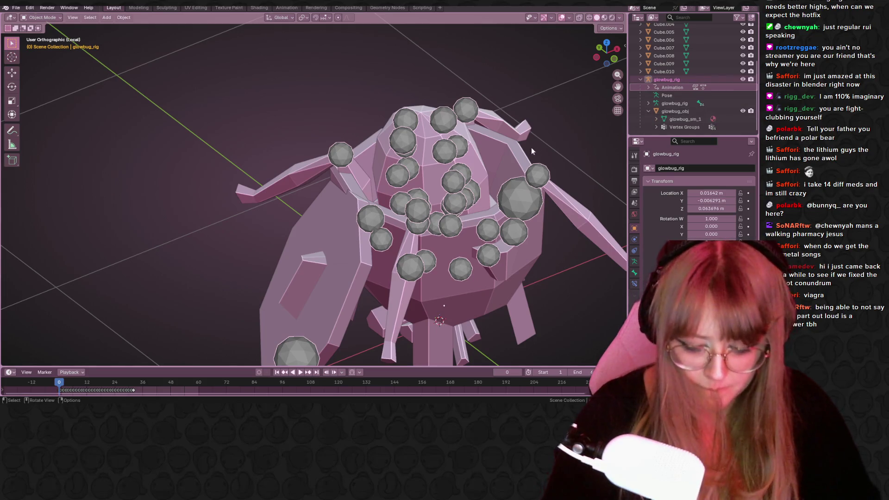
{"action": "key", "text": "Delete"}
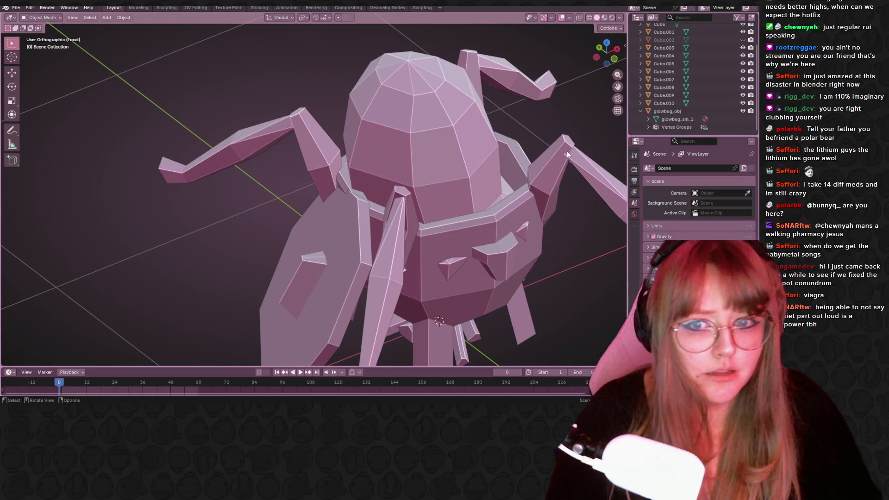
- Select the glowbug_obj crab mesh and expand its outliner entry to see its material
{"action": "mouse_move", "coordinate": [567, 151]}
{"action": "middle_mouse_down"}
{"action": "mouse_move", "coordinate": [522, 116]}
{"action": "mouse_move", "coordinate": [530, 124]}
{"action": "mouse_move", "coordinate": [514, 171]}
{"action": "mouse_move", "coordinate": [318, 160]}
{"action": "middle_mouse_up"}
{"action": "scroll", "coordinate": [318, 163], "scroll_direction": "down", "scroll_amount": 1}
{"action": "left_click", "coordinate": [318, 163]}
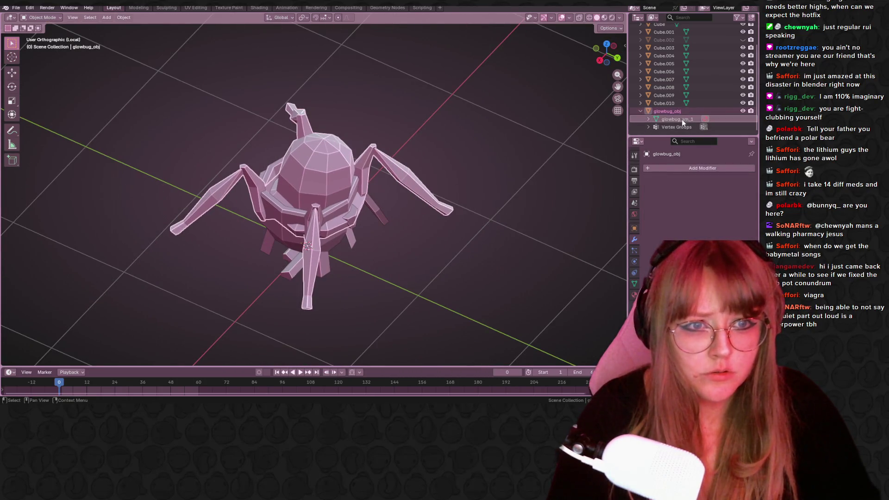
{"action": "left_click", "coordinate": [648, 119]}
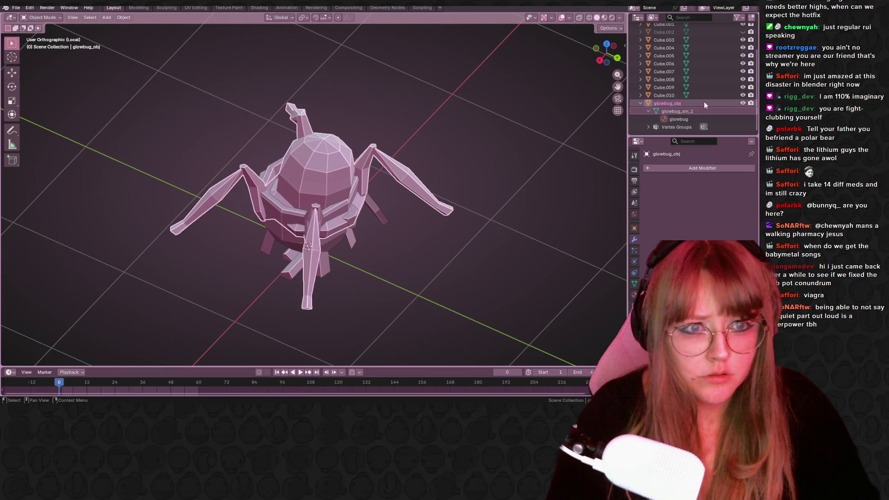
{"action": "scroll", "coordinate": [688, 93], "scroll_direction": "down", "scroll_amount": 1}
- From the back view, scale the crab to about 0.72 and raise it about 0.11 m
{"action": "left_click", "coordinate": [617, 58]}
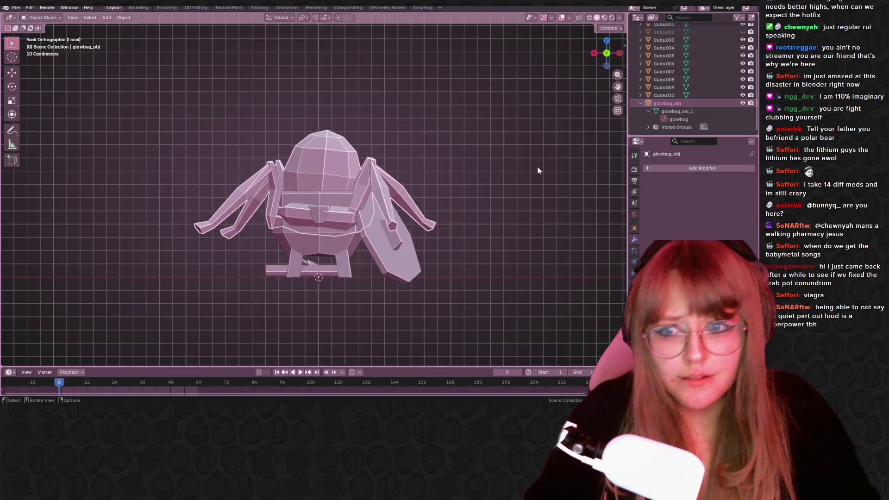
{"action": "key", "text": "s"}
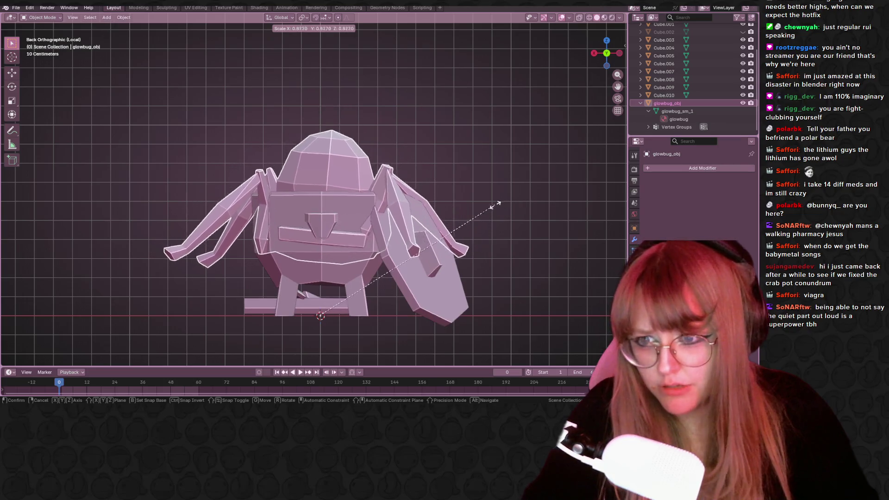
{"action": "left_click", "coordinate": [463, 211]}
{"action": "key", "text": "g"}
{"action": "left_click", "coordinate": [463, 198]}
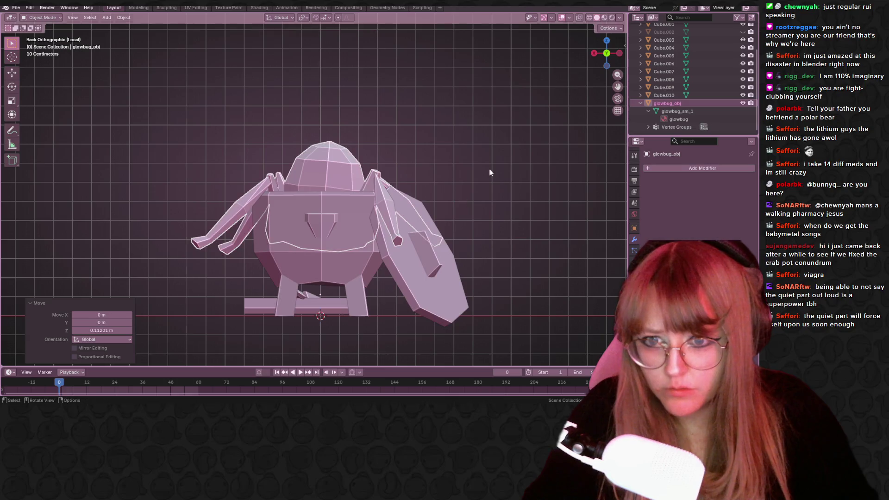
- Shrink the crab further to 0.973 and nudge it slightly along X
{"action": "mouse_move", "coordinate": [489, 169]}
{"action": "middle_mouse_down"}
{"action": "mouse_move", "coordinate": [489, 226]}
{"action": "mouse_move", "coordinate": [330, 162]}
{"action": "mouse_move", "coordinate": [483, 229]}
{"action": "middle_mouse_up"}
{"action": "key", "text": "s"}
{"action": "left_click", "coordinate": [482, 228]}
{"action": "left_click", "coordinate": [607, 53]}
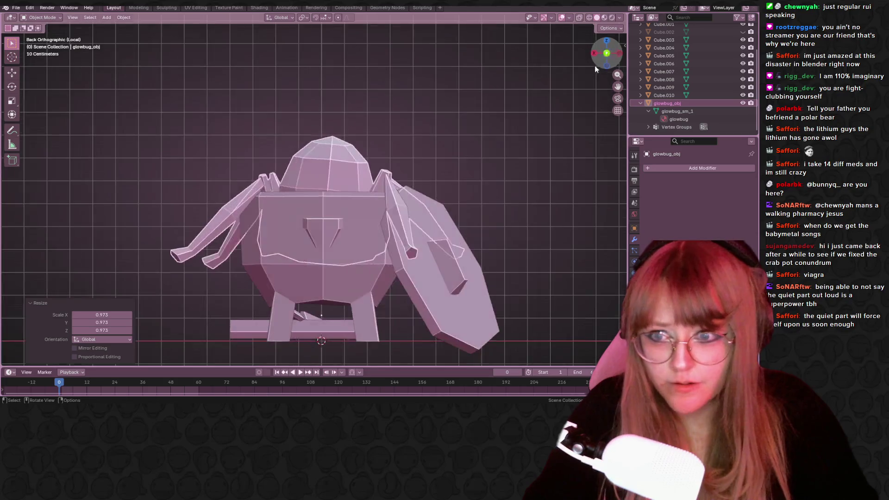
{"action": "key", "text": "g"}
{"action": "key", "text": "x"}
{"action": "left_click", "coordinate": [489, 165]}
- Check the crab's placement from top view, then return to a perspective view of the pot
{"action": "mouse_move", "coordinate": [489, 165]}
{"action": "middle_mouse_down"}
{"action": "mouse_move", "coordinate": [493, 237]}
{"action": "mouse_move", "coordinate": [528, 139]}
{"action": "middle_mouse_up"}
{"action": "left_click", "coordinate": [607, 49]}
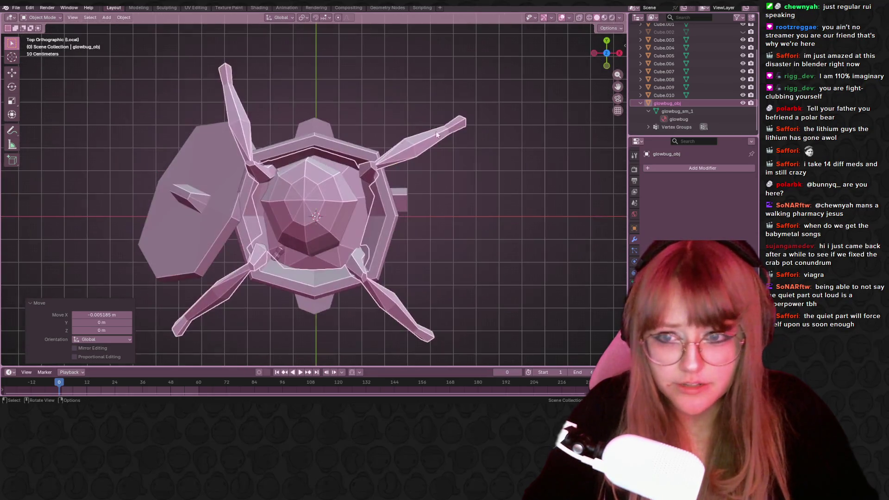
{"action": "key", "text": "g"}
{"action": "right_click", "coordinate": [335, 202]}
{"action": "mouse_move", "coordinate": [494, 209]}
{"action": "middle_mouse_down"}
{"action": "mouse_move", "coordinate": [463, 137]}
{"action": "mouse_move", "coordinate": [417, 113]}
{"action": "mouse_move", "coordinate": [548, 112]}
{"action": "mouse_move", "coordinate": [518, 181]}
{"action": "mouse_move", "coordinate": [352, 197]}
{"action": "middle_mouse_up"}
- Enter Edit Mode on glowbug_obj, clear the selection and linked-select the first dome faces
{"action": "left_click", "coordinate": [352, 197]}
{"action": "key", "text": "Tab"}
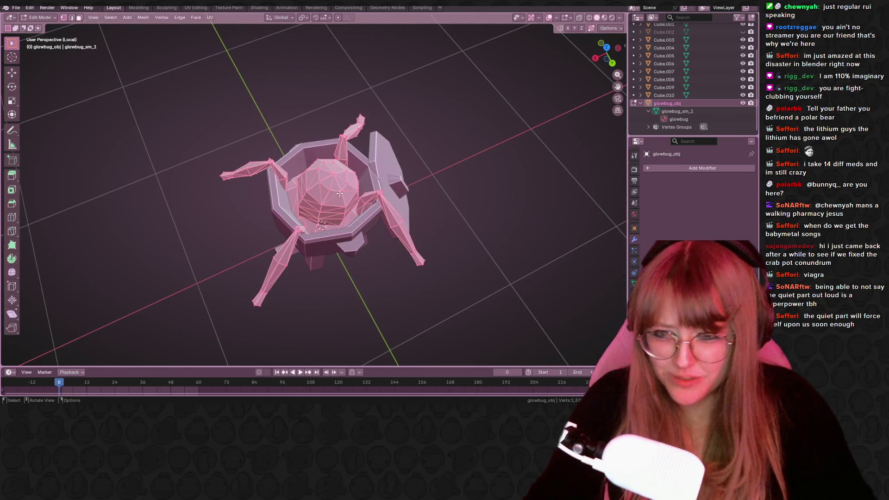
{"action": "left_click", "coordinate": [332, 174]}
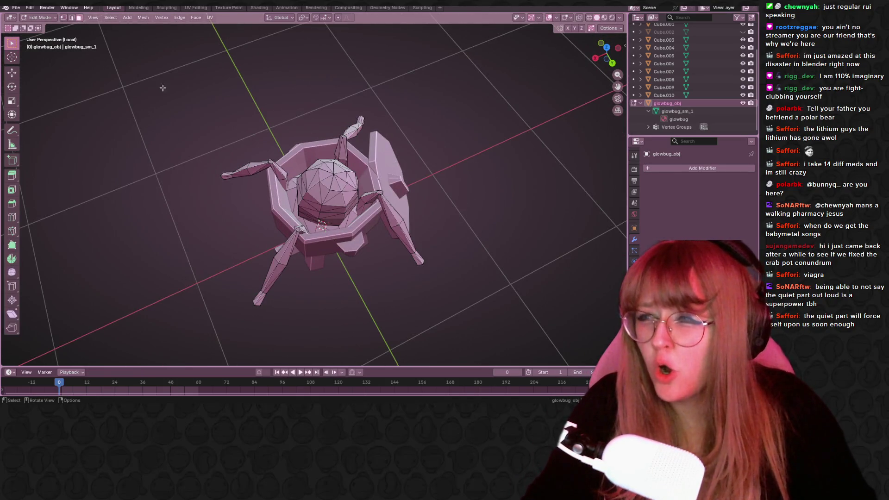
{"action": "key", "text": "l"}
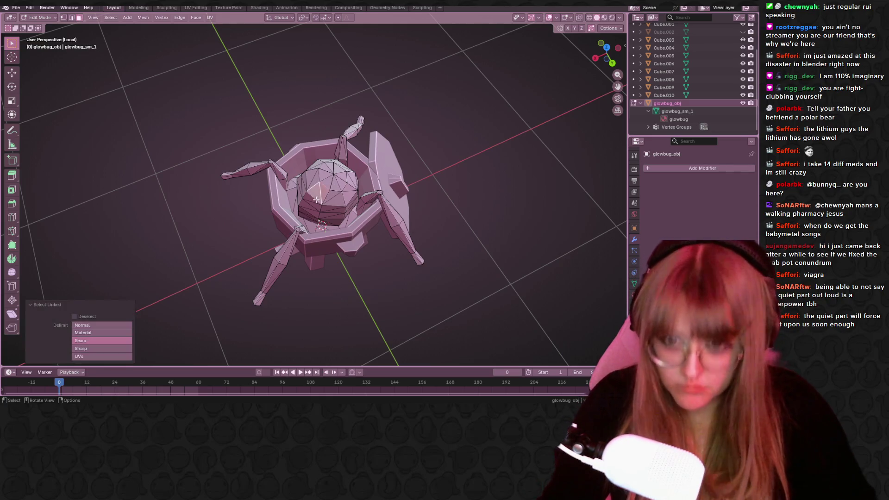
{"action": "scroll", "coordinate": [332, 200], "scroll_direction": "up", "scroll_amount": 2}
{"action": "mouse_move", "coordinate": [332, 200]}
{"action": "middle_mouse_down"}
{"action": "mouse_move", "coordinate": [304, 143]}
{"action": "mouse_move", "coordinate": [421, 126]}
{"action": "mouse_move", "coordinate": [468, 162]}
{"action": "mouse_move", "coordinate": [304, 241]}
{"action": "middle_mouse_up"}
{"action": "key", "text": "l"}
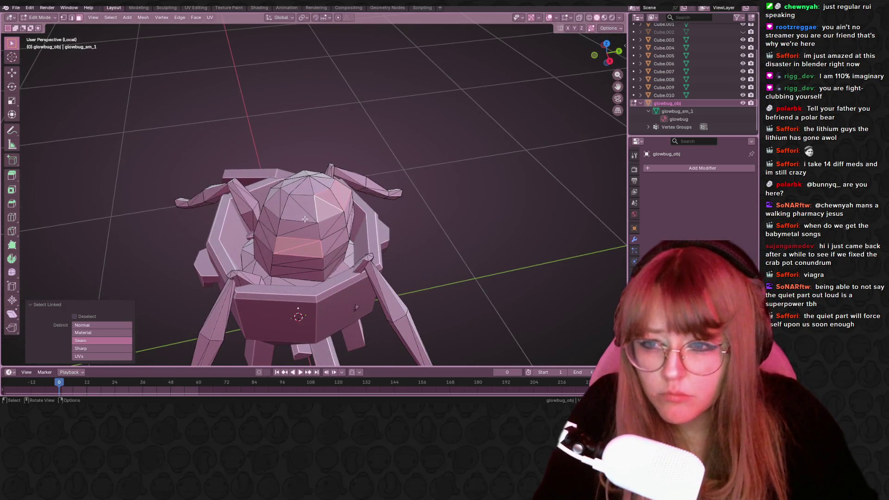
{"action": "key", "text": "l"}
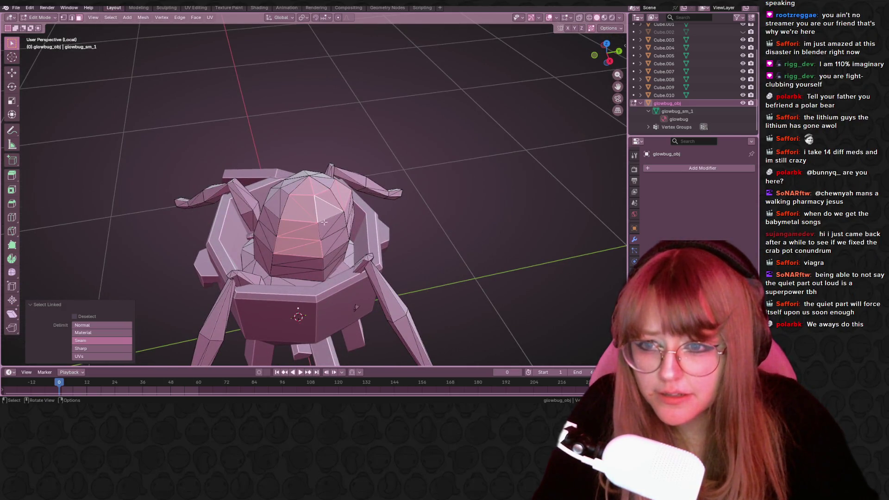
{"action": "key", "text": "l"}
{"action": "key", "text": "l"}
{"action": "key", "text": "l"}
{"action": "key", "text": "l"}
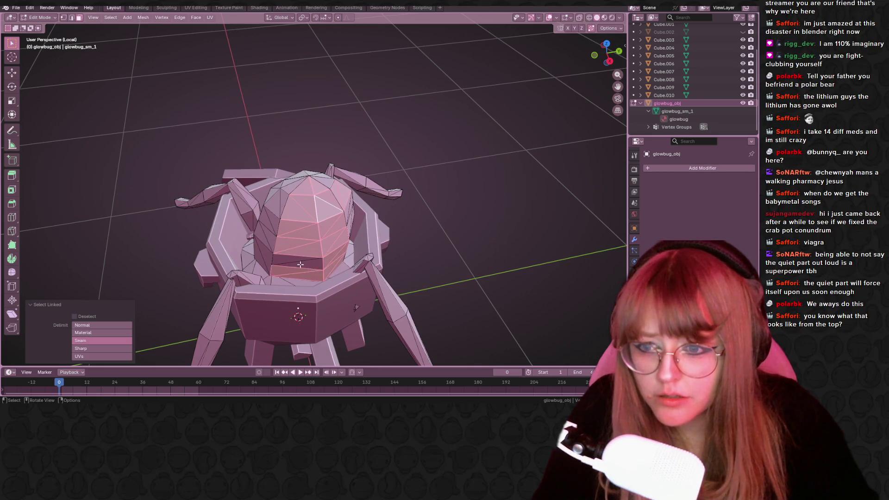
- Add the remaining upper, left-front and front dome faces to the linked selection
{"action": "middle_click_drag", "start_coordinate": [327, 270], "coordinate": [388, 240]}
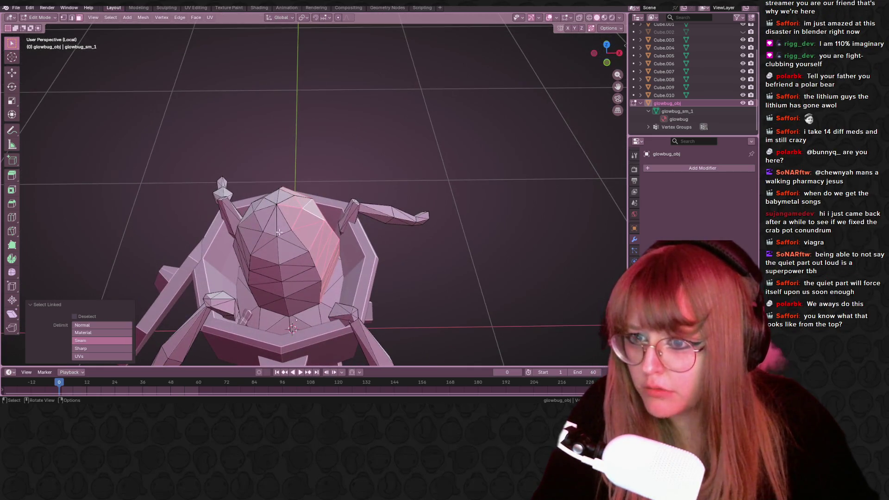
{"action": "key", "text": "l"}
{"action": "key", "text": "l"}
{"action": "key", "text": "l"}
{"action": "key", "text": "l"}
{"action": "key", "text": "l"}
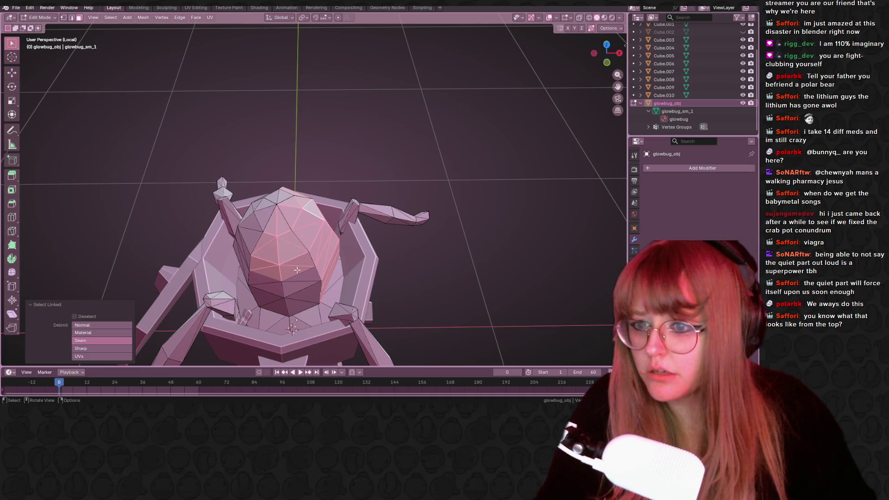
{"action": "key", "text": "l"}
{"action": "key", "text": "l"}
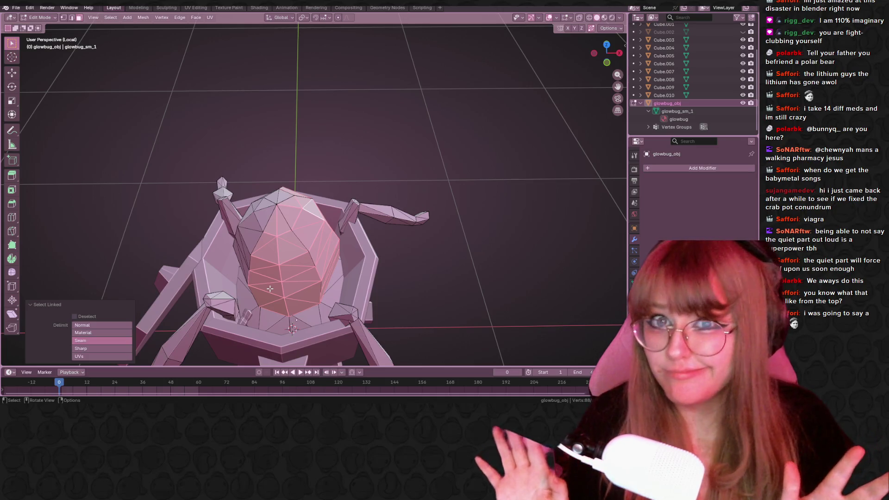
{"action": "mouse_move", "coordinate": [270, 289]}
{"action": "middle_mouse_down"}
{"action": "mouse_move", "coordinate": [358, 230]}
{"action": "mouse_move", "coordinate": [340, 222]}
{"action": "mouse_move", "coordinate": [325, 238]}
{"action": "middle_mouse_up"}
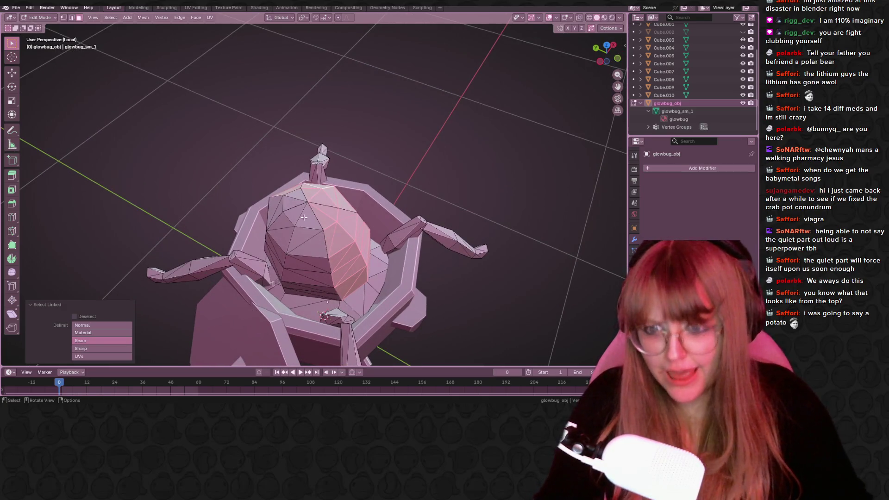
{"action": "key", "text": "l"}
{"action": "key", "text": "l"}
{"action": "key", "text": "l"}
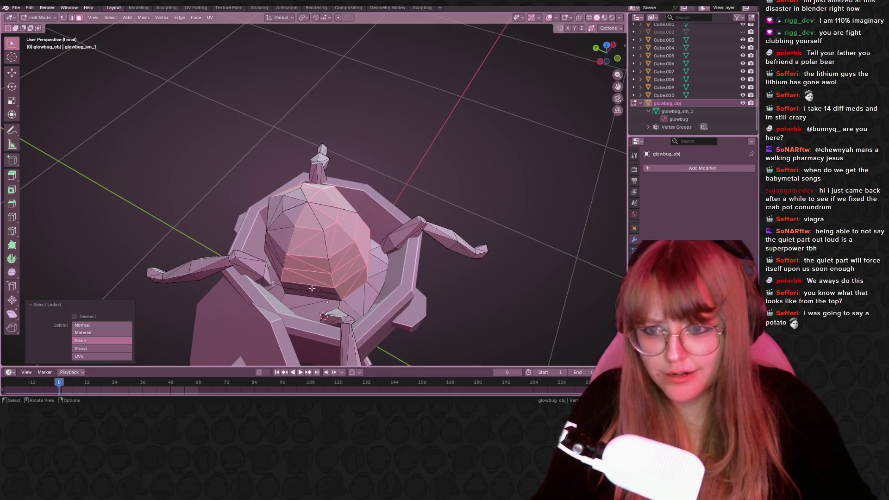
{"action": "middle_click_drag", "start_coordinate": [313, 294], "coordinate": [358, 267]}
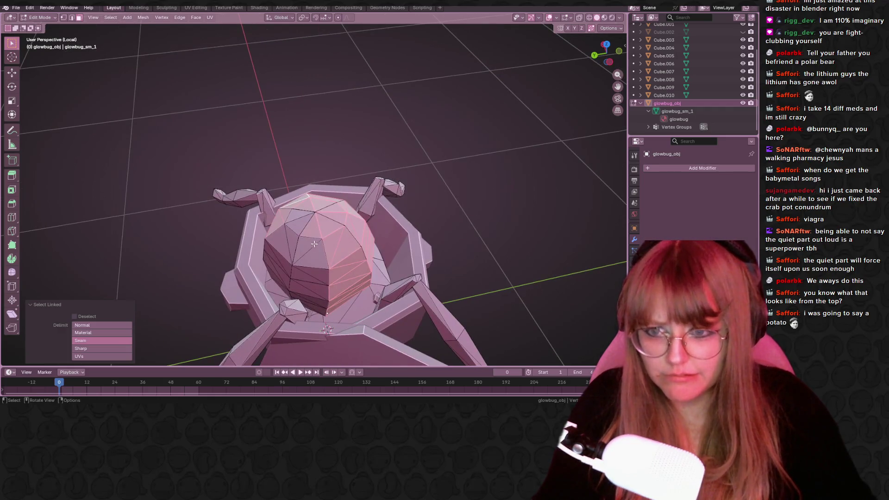
{"action": "key", "text": "l"}
{"action": "key", "text": "l"}
{"action": "key", "text": "l"}
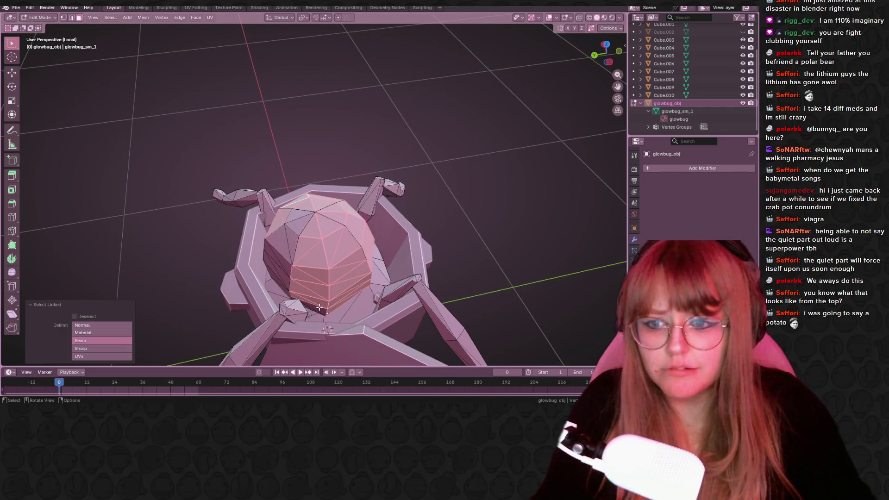
{"action": "key", "text": "l"}
{"action": "mouse_move", "coordinate": [313, 305]}
{"action": "middle_mouse_down"}
{"action": "mouse_move", "coordinate": [324, 297]}
{"action": "mouse_move", "coordinate": [306, 299]}
{"action": "middle_mouse_up"}
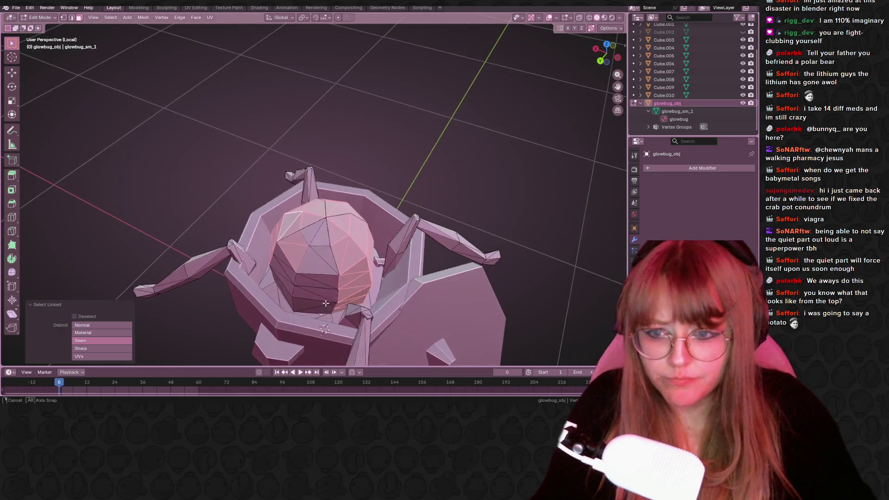
{"action": "key", "text": "l"}
{"action": "key", "text": "l"}
{"action": "key", "text": "l"}
{"action": "key", "text": "l"}
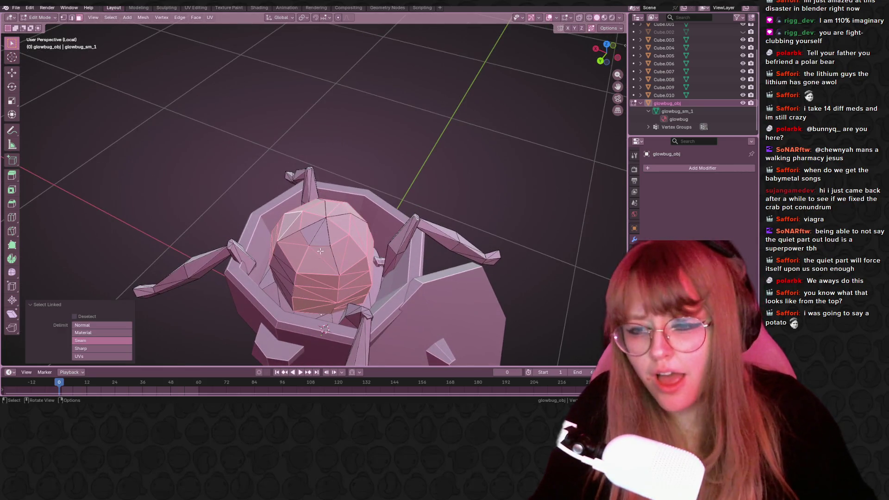
{"action": "mouse_move", "coordinate": [312, 240]}
{"action": "middle_mouse_down"}
{"action": "mouse_move", "coordinate": [309, 266]}
{"action": "mouse_move", "coordinate": [297, 275]}
{"action": "middle_mouse_up"}
{"action": "key", "text": "l"}
{"action": "key", "text": "l"}
{"action": "key", "text": "l"}
- Delete the selected dome faces, then the exposed upper-body faces beneath them
{"action": "right_click", "coordinate": [297, 276]}
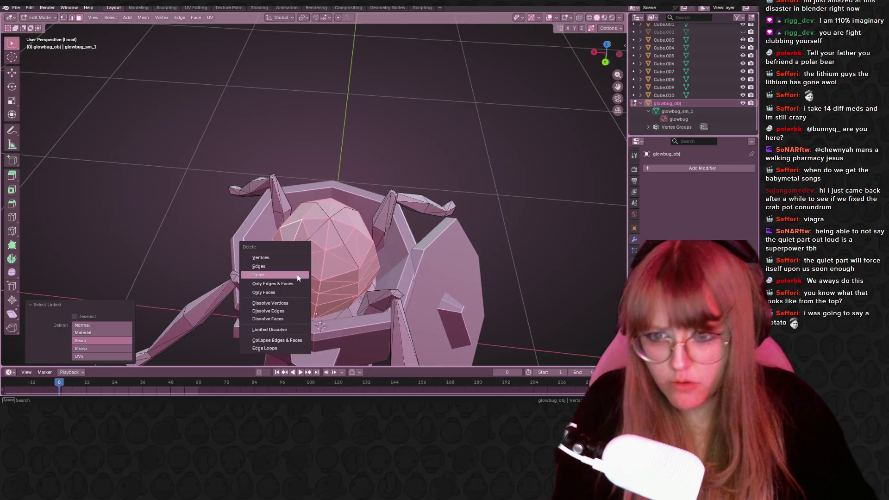
{"action": "left_click", "coordinate": [356, 288]}
{"action": "mouse_move", "coordinate": [357, 288]}
{"action": "middle_mouse_down"}
{"action": "mouse_move", "coordinate": [370, 259]}
{"action": "mouse_move", "coordinate": [345, 246]}
{"action": "middle_mouse_up"}
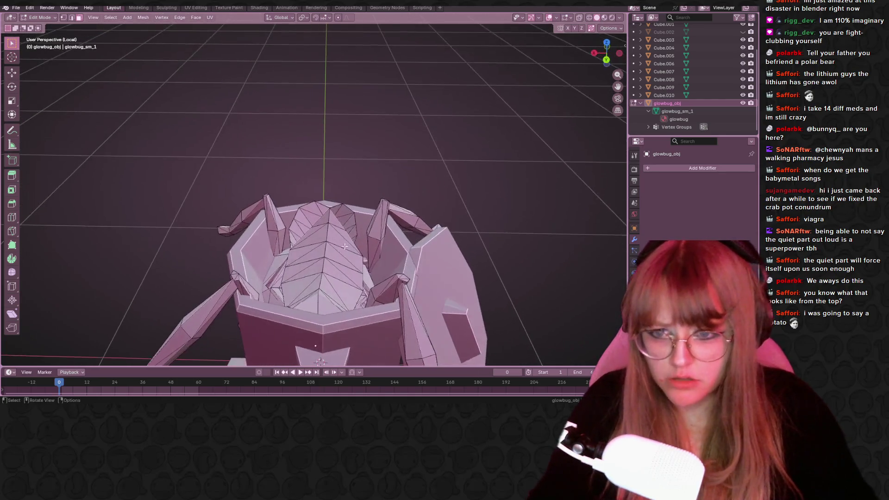
{"action": "key", "text": "l"}
{"action": "key", "text": "l"}
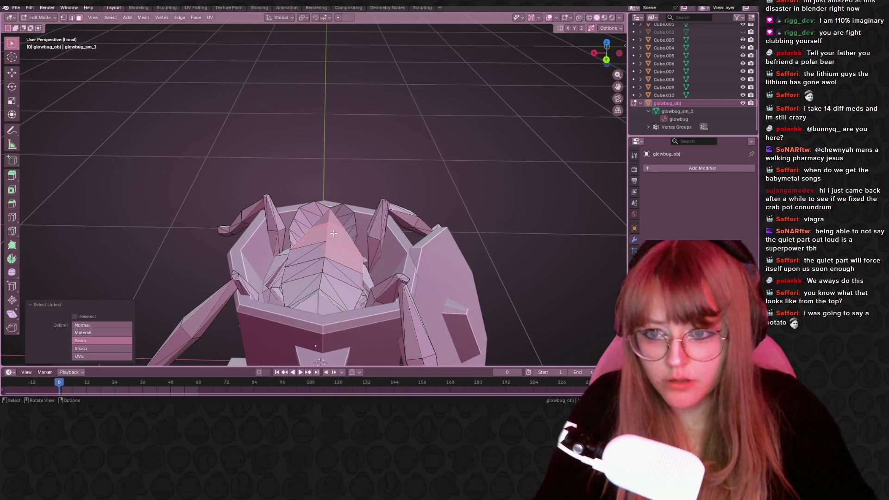
{"action": "key", "text": "l"}
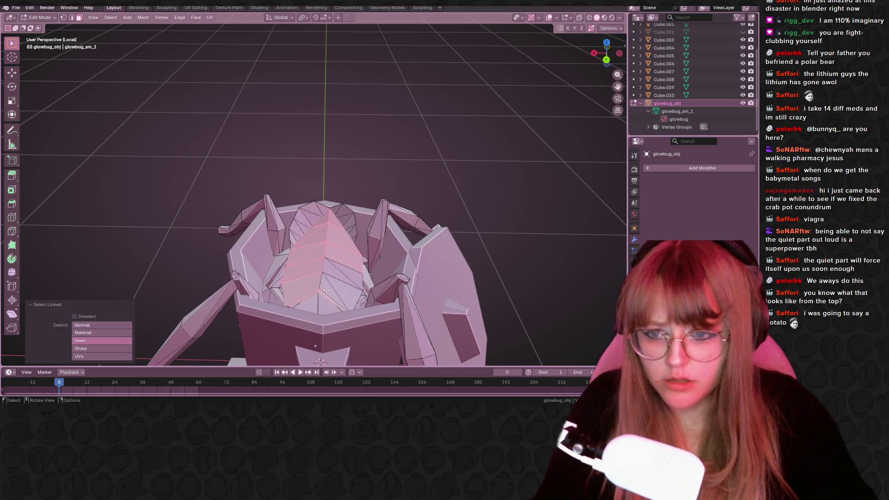
{"action": "middle_click_drag", "start_coordinate": [333, 268], "coordinate": [342, 293]}
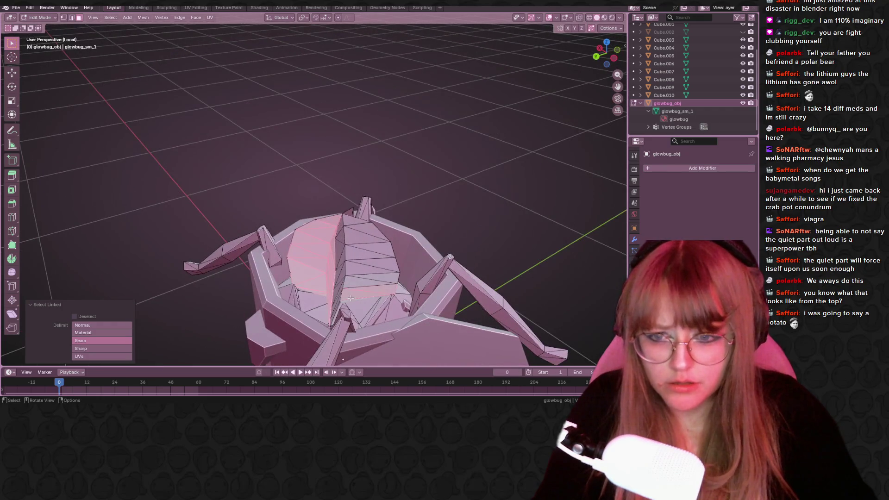
{"action": "middle_click_drag", "start_coordinate": [460, 263], "coordinate": [370, 256]}
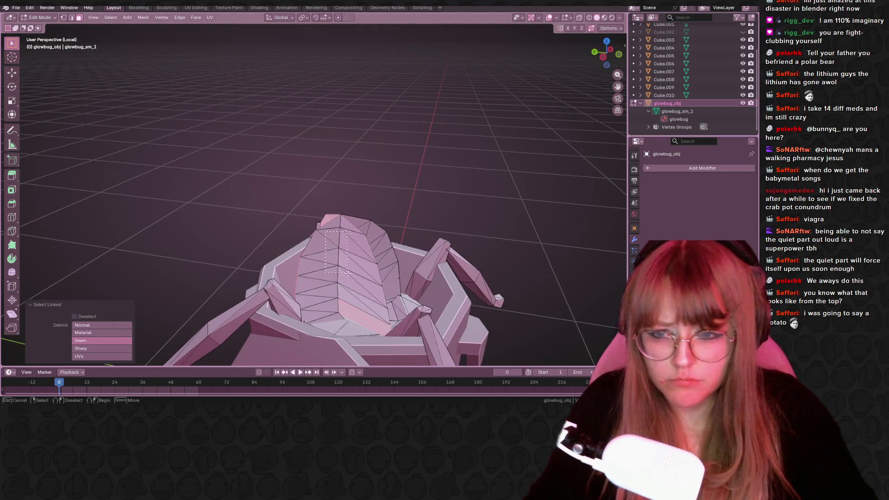
{"action": "left_click", "coordinate": [362, 254], "text": "shift"}
{"action": "left_click", "coordinate": [384, 261], "text": "shift"}
{"action": "key", "text": "x"}
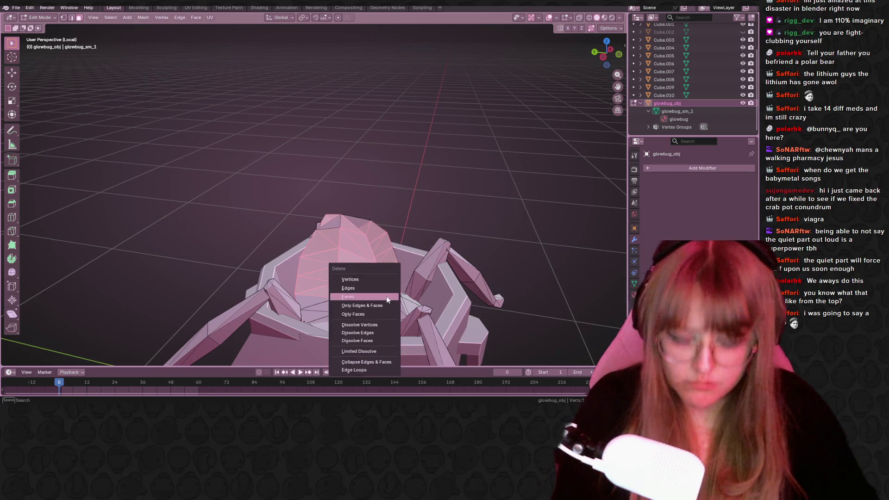
{"action": "left_click", "coordinate": [366, 283]}
- Delete the two leftover stray edges near the crab's bottom
{"action": "middle_click_drag", "start_coordinate": [366, 282], "coordinate": [311, 306]}
{"action": "key", "text": "x"}
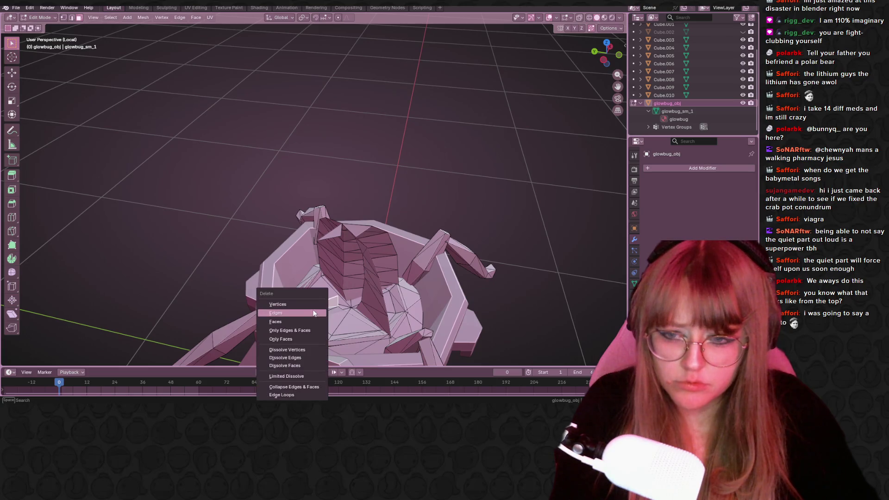
{"action": "left_click", "coordinate": [311, 305]}
{"action": "middle_click_drag", "start_coordinate": [315, 309], "coordinate": [328, 346]}
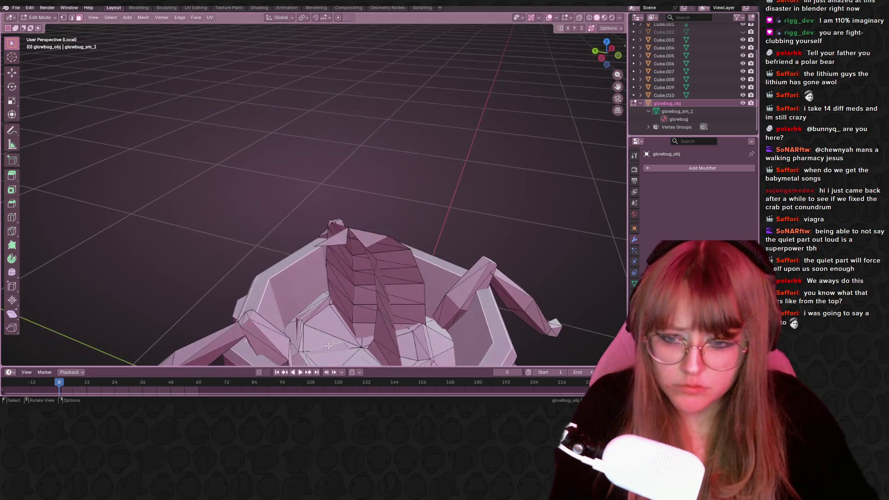
{"action": "key", "text": "x"}
{"action": "left_click", "coordinate": [312, 308]}
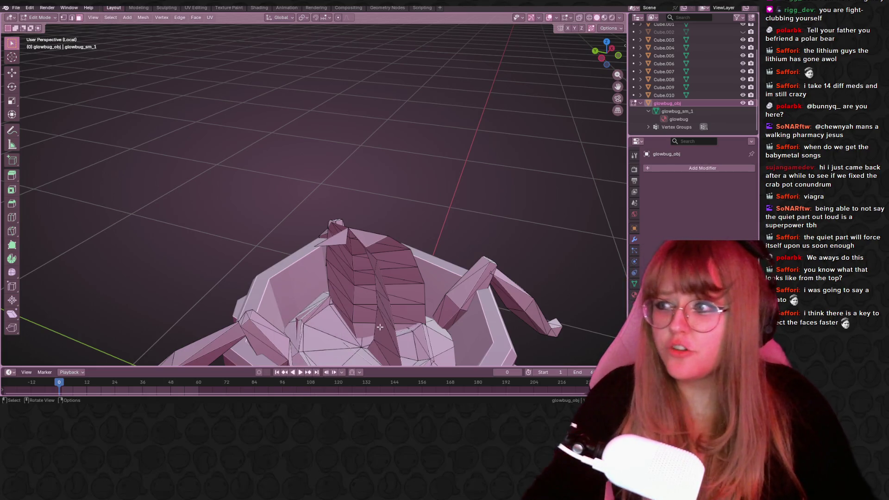
- Select the remaining dome faces with linked and box selection and delete them
{"action": "middle_click_drag", "start_coordinate": [318, 309], "coordinate": [348, 202]}
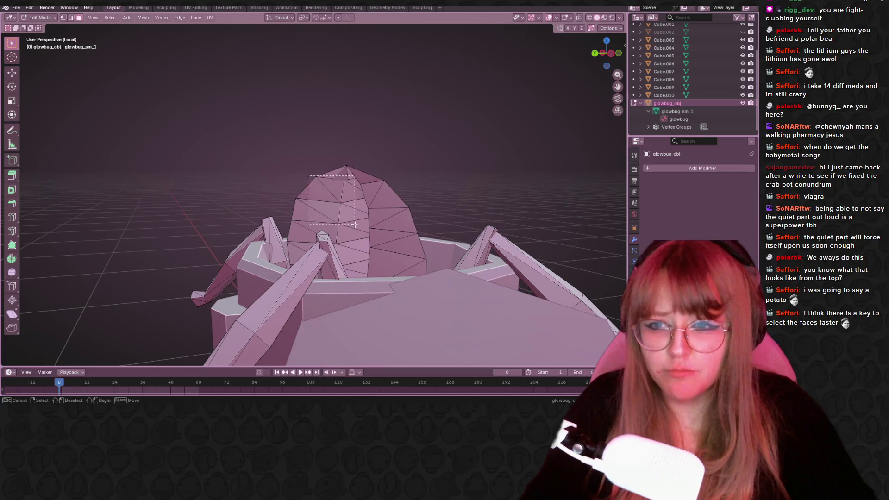
{"action": "key", "text": "l"}
{"action": "left_click", "coordinate": [340, 188]}
{"action": "key", "text": "l"}
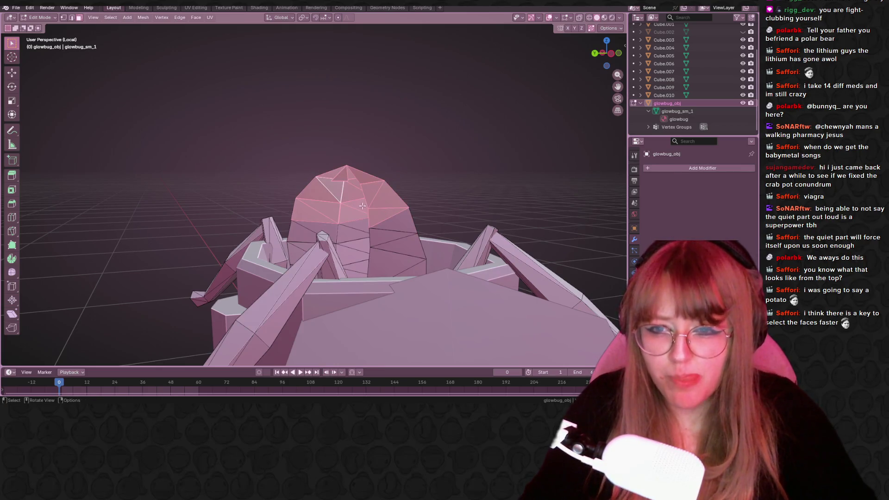
{"action": "left_click", "coordinate": [354, 234], "text": "shift"}
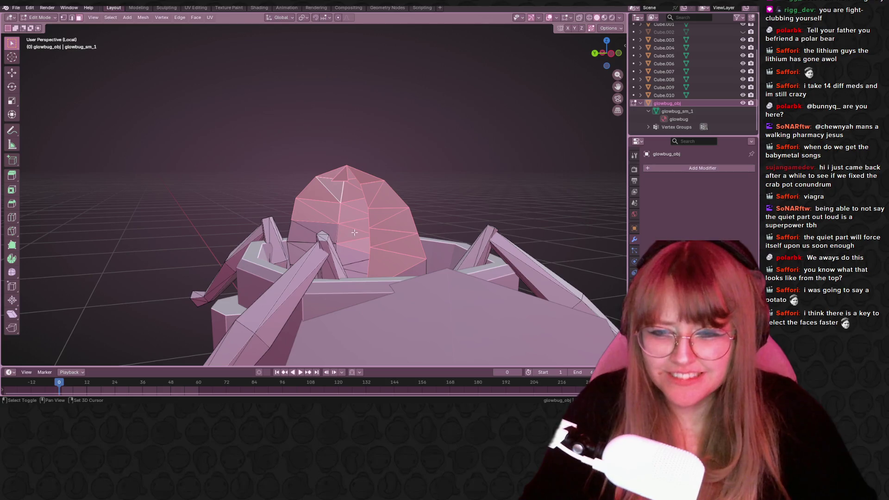
{"action": "left_click", "coordinate": [352, 255], "text": "shift"}
{"action": "key", "text": "b"}
{"action": "left_click_drag", "start_coordinate": [297, 243], "coordinate": [294, 246]}
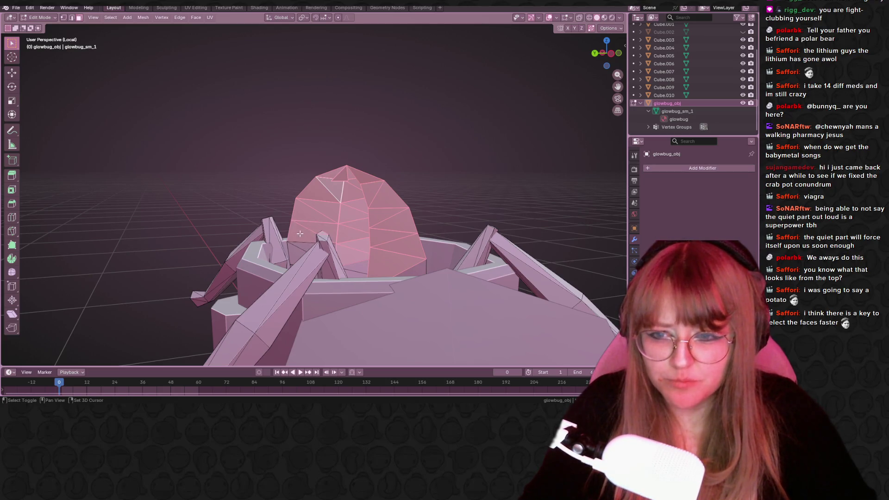
{"action": "mouse_move", "coordinate": [294, 245]}
{"action": "middle_mouse_down"}
{"action": "mouse_move", "coordinate": [373, 281]}
{"action": "mouse_move", "coordinate": [315, 246]}
{"action": "middle_mouse_up"}
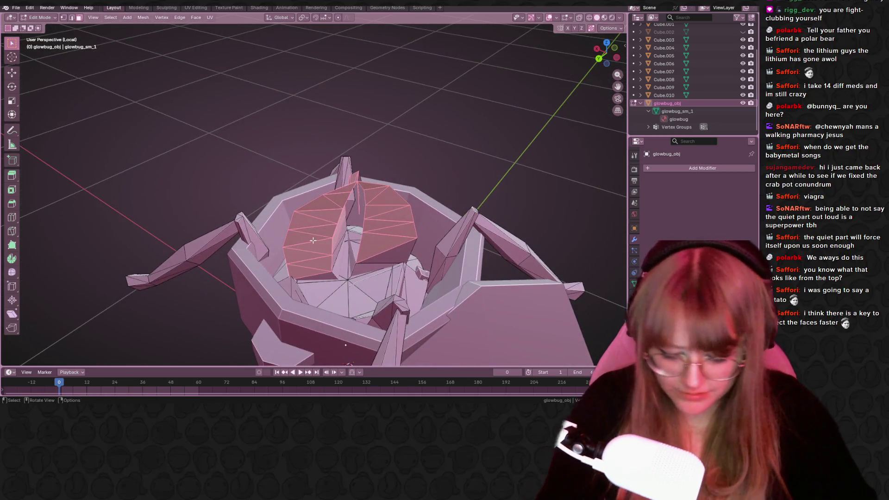
{"action": "key", "text": "x"}
{"action": "left_click", "coordinate": [314, 245]}
- Select another connected piece of the crab mesh and delete its vertices
{"action": "key", "text": "x"}
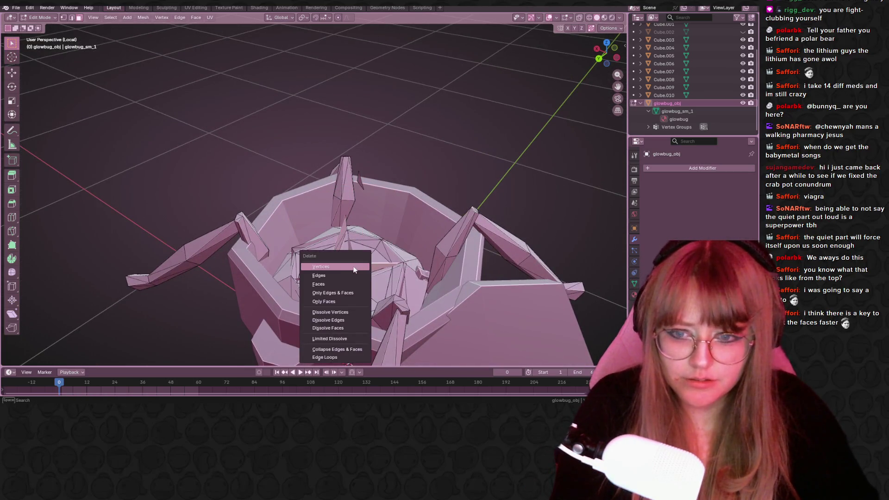
{"action": "key", "text": "Escape"}
{"action": "key", "text": "x"}
{"action": "key", "text": "Escape"}
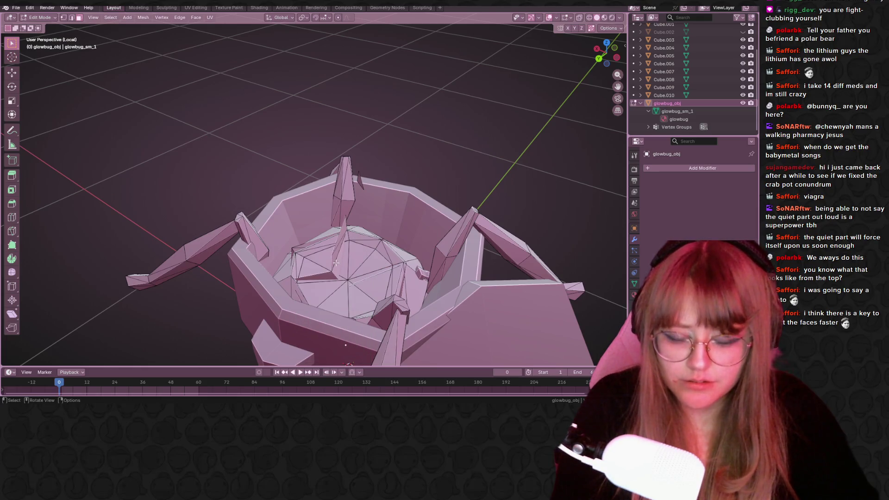
{"action": "middle_click_drag", "start_coordinate": [335, 263], "coordinate": [318, 251]}
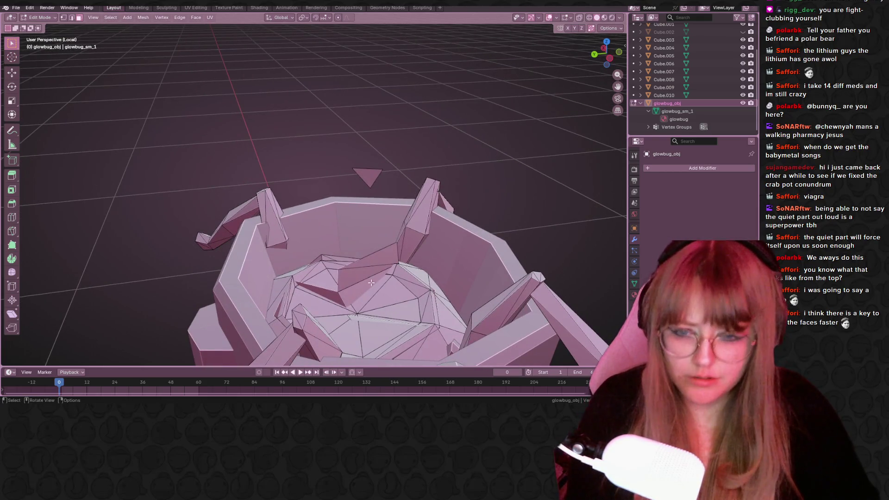
{"action": "key", "text": "l"}
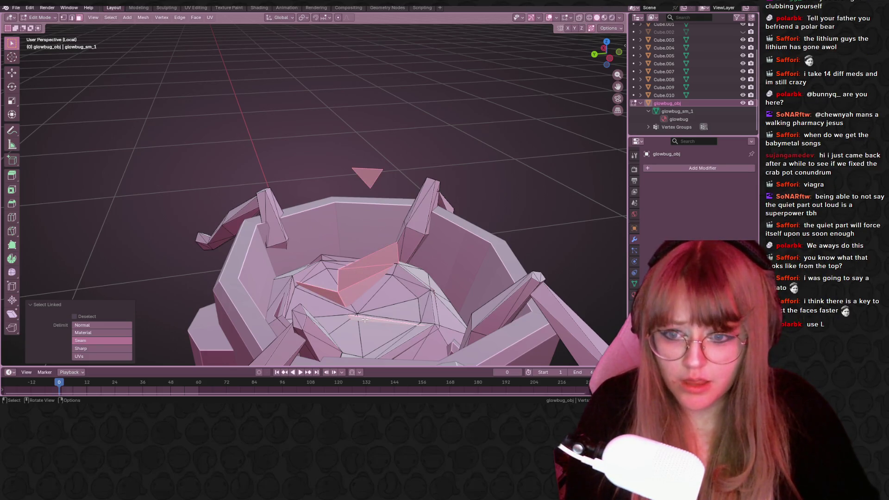
{"action": "mouse_move", "coordinate": [365, 319]}
{"action": "middle_mouse_down"}
{"action": "mouse_move", "coordinate": [436, 304]}
{"action": "mouse_move", "coordinate": [377, 243]}
{"action": "middle_mouse_up"}
{"action": "key", "text": "x"}
{"action": "left_click", "coordinate": [436, 303]}
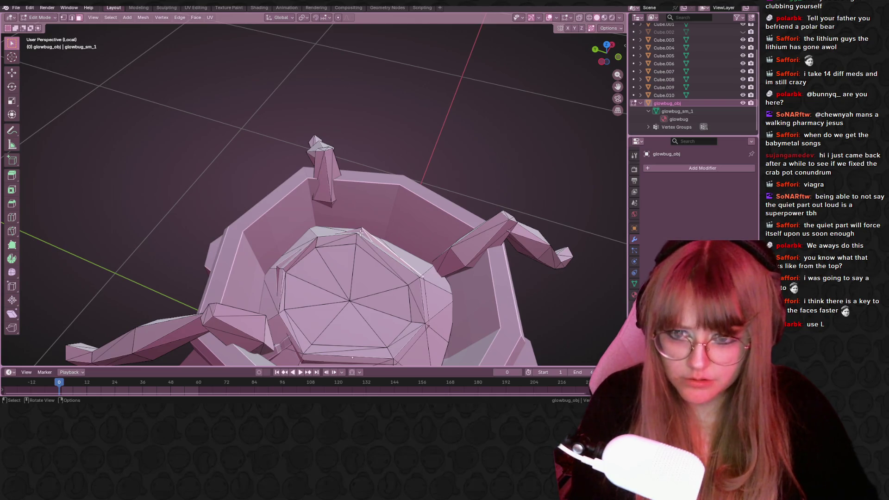
- Select linked geometry along the top rim to remove the stray inner-rim edge
{"action": "key", "text": "l"}
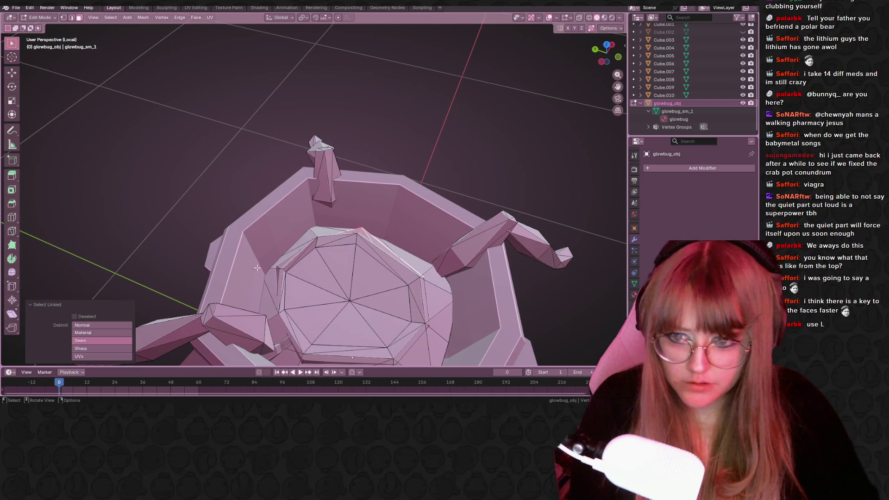
{"action": "left_click", "coordinate": [297, 247]}
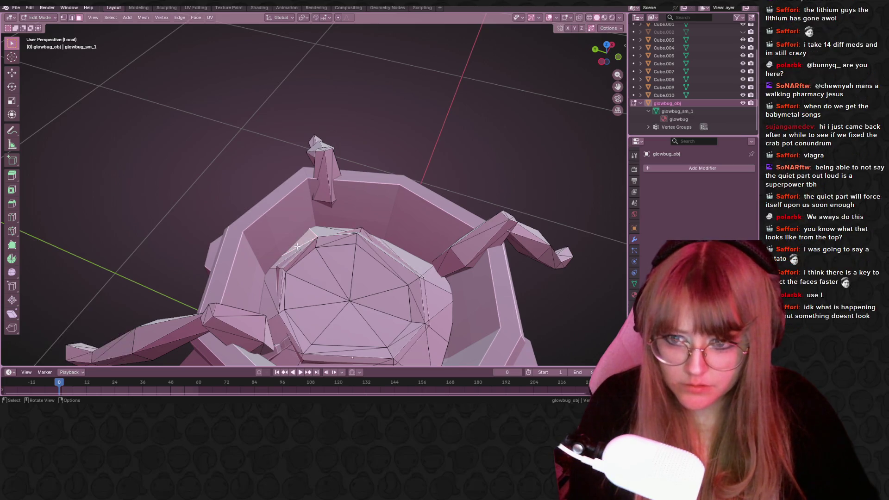
{"action": "key", "text": "l"}
{"action": "left_click", "coordinate": [406, 212]}
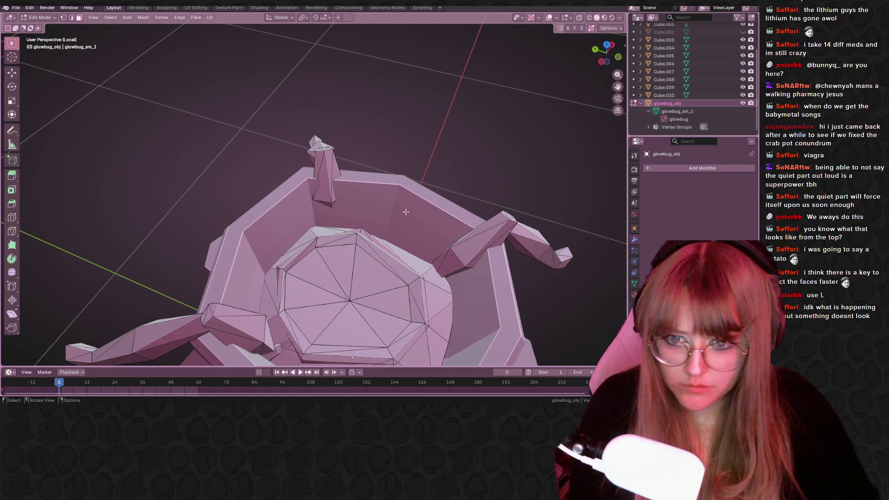
{"action": "key", "text": "l"}
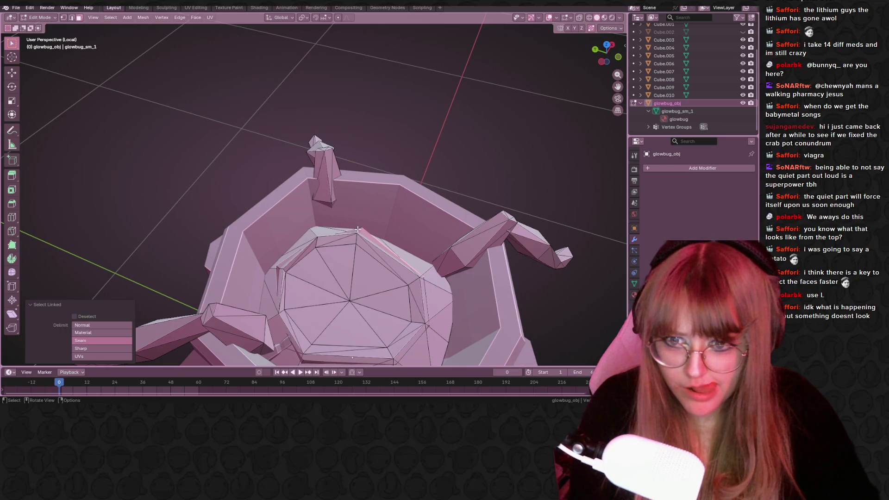
{"action": "left_click", "coordinate": [359, 229]}
{"action": "key", "text": "l"}
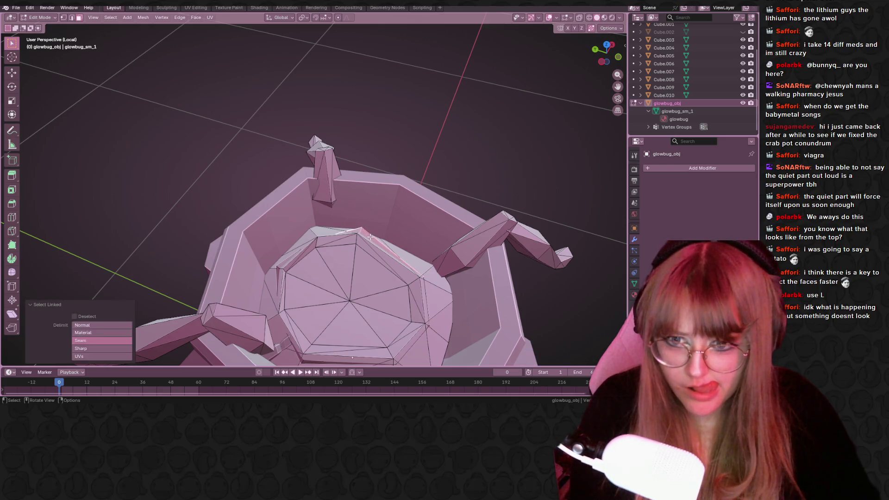
{"action": "right_click", "coordinate": [371, 237]}
{"action": "left_click", "coordinate": [287, 257]}
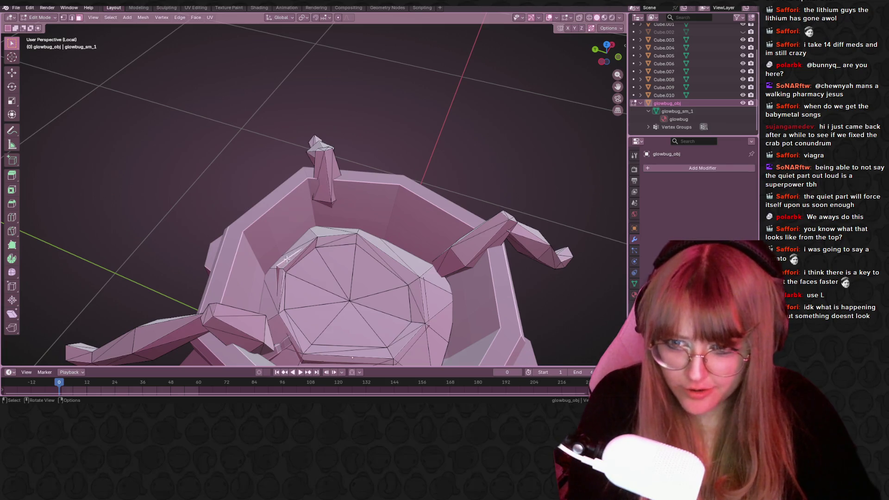
{"action": "key", "text": "alt+a"}
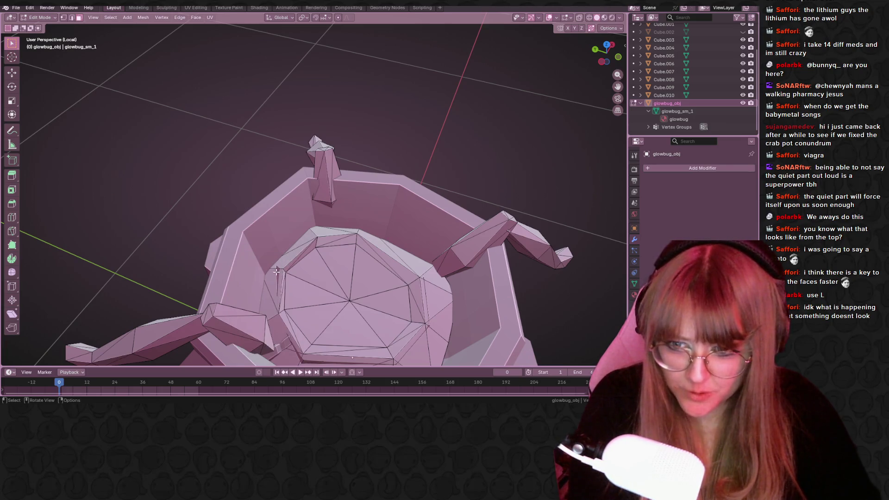
{"action": "key", "text": "x"}
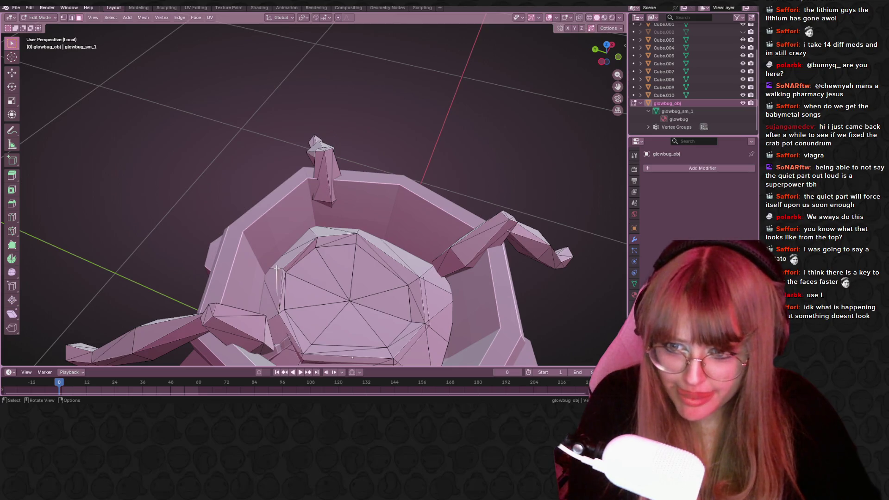
{"action": "key", "text": "x"}
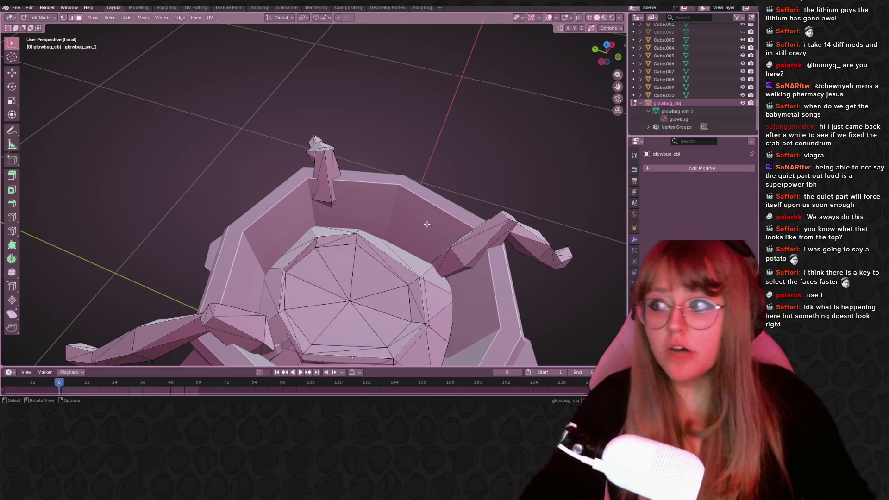
- Pick out the face and sliver edge inside the pot where it meets the crab
{"action": "mouse_move", "coordinate": [501, 222]}
{"action": "middle_mouse_down"}
{"action": "mouse_move", "coordinate": [364, 264]}
{"action": "mouse_move", "coordinate": [369, 215]}
{"action": "middle_mouse_up"}
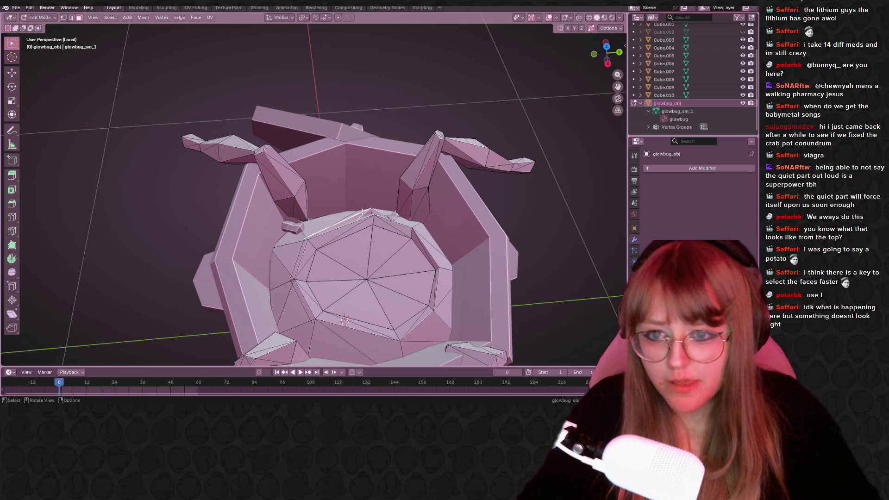
{"action": "key", "text": "l"}
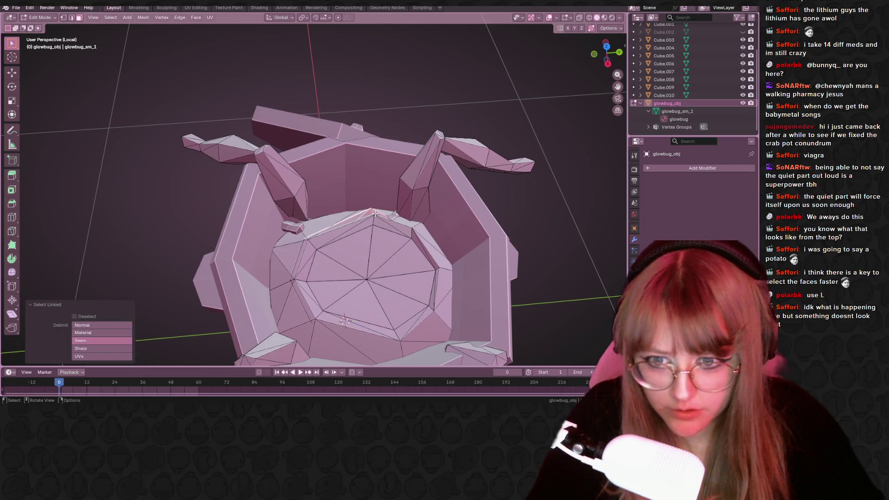
{"action": "right_click", "coordinate": [375, 214]}
{"action": "left_click", "coordinate": [357, 241]}
{"action": "mouse_move", "coordinate": [356, 241]}
{"action": "middle_mouse_down"}
{"action": "mouse_move", "coordinate": [370, 195]}
{"action": "mouse_move", "coordinate": [340, 253]}
{"action": "middle_mouse_up"}
{"action": "right_click", "coordinate": [327, 254]}
{"action": "left_click", "coordinate": [330, 257]}
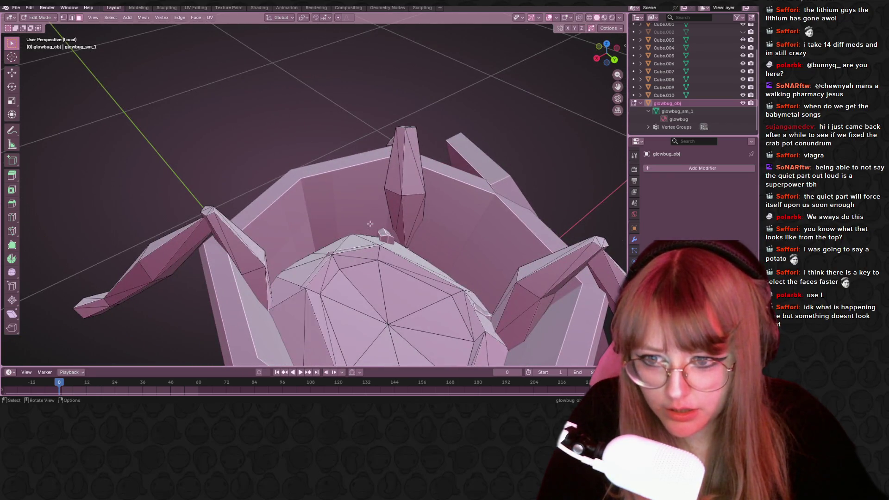
{"action": "scroll", "coordinate": [332, 258], "scroll_direction": "up", "scroll_amount": 2}
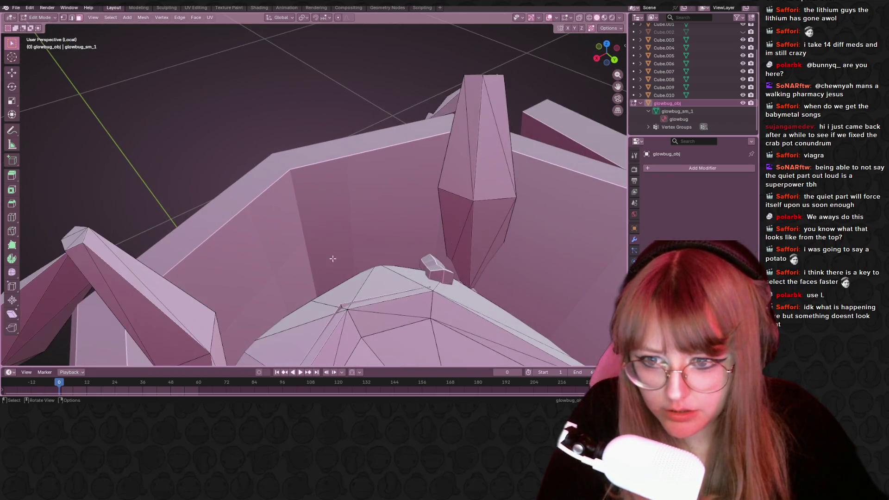
{"action": "left_click", "coordinate": [336, 311]}
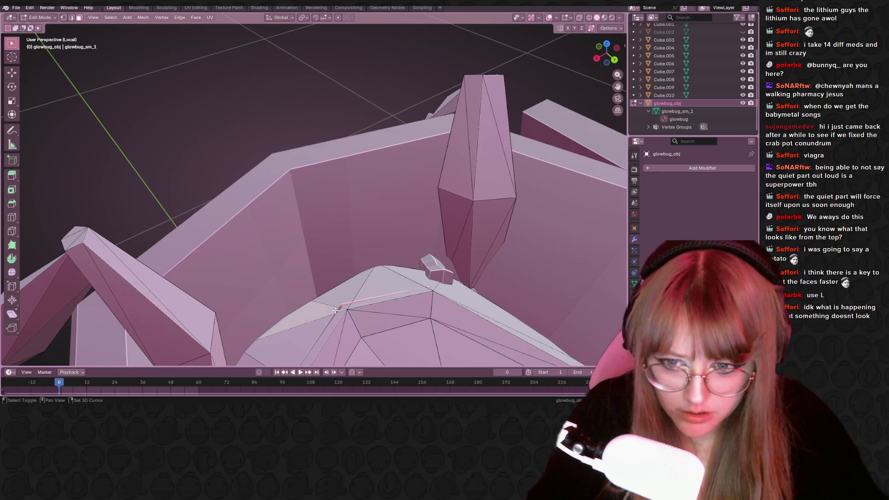
{"action": "left_click", "coordinate": [339, 308], "text": "shift"}
{"action": "left_click", "coordinate": [341, 307], "text": "shift"}
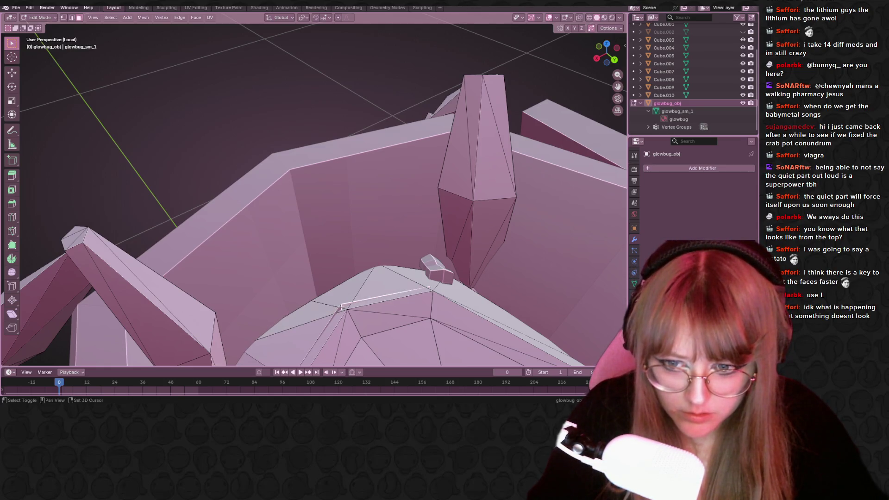
{"action": "right_click", "coordinate": [341, 307]}
{"action": "mouse_move", "coordinate": [338, 296]}
{"action": "middle_mouse_down"}
{"action": "mouse_move", "coordinate": [325, 247]}
{"action": "mouse_move", "coordinate": [446, 198]}
{"action": "mouse_move", "coordinate": [470, 216]}
{"action": "middle_mouse_up"}
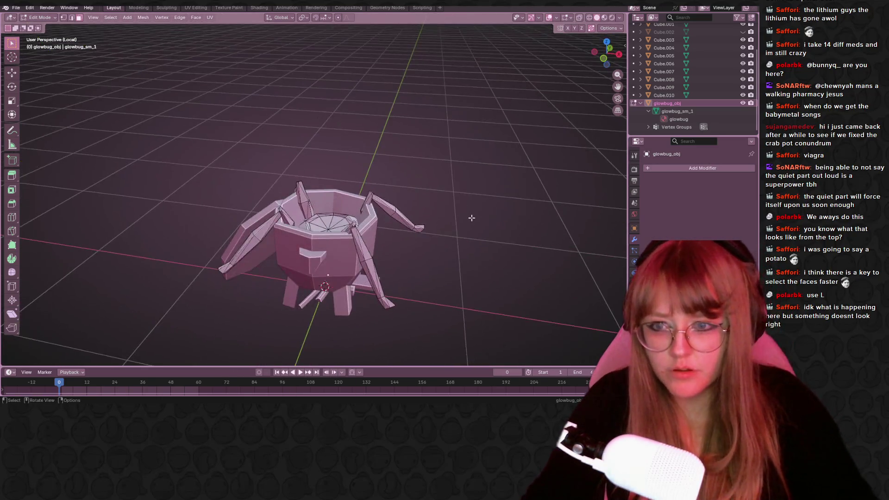
- Return to Object Mode, deselect the crab and select Cube.002 in right orthographic view
{"action": "key", "text": "Tab"}
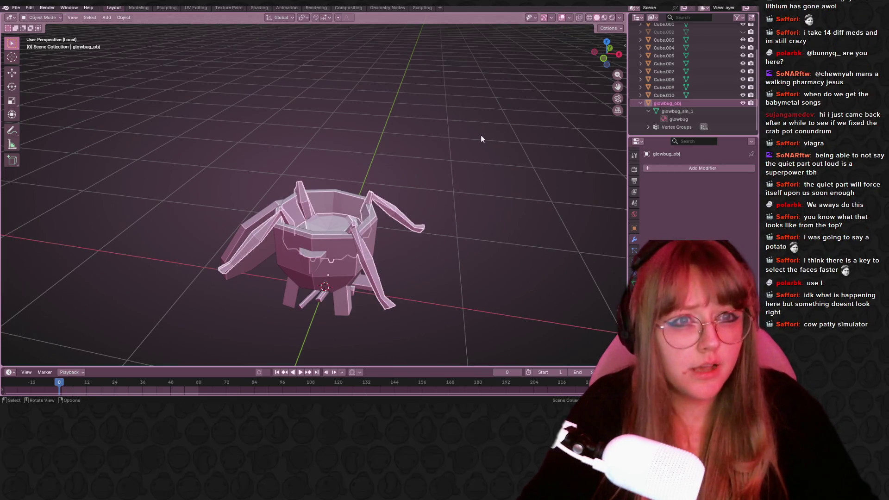
{"action": "key", "text": "alt+a"}
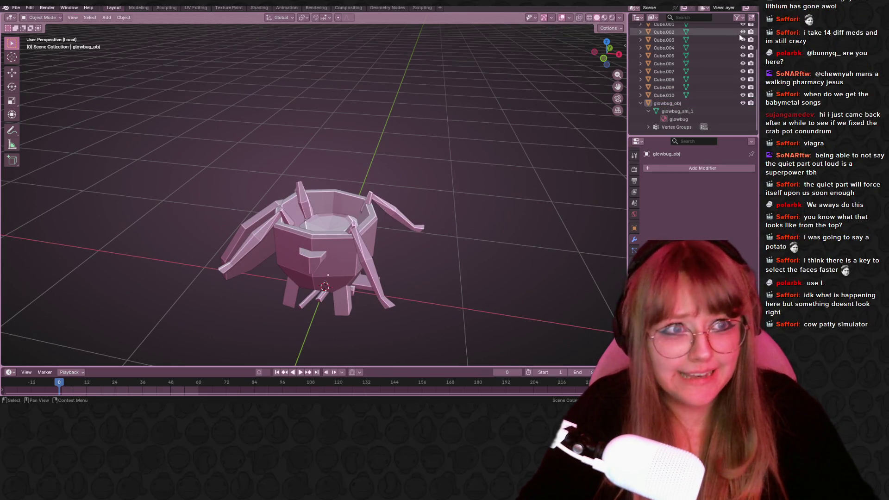
{"action": "scroll", "coordinate": [621, 93], "scroll_direction": "up", "scroll_amount": 3}
{"action": "scroll", "coordinate": [686, 90], "scroll_direction": "up", "scroll_amount": 3}
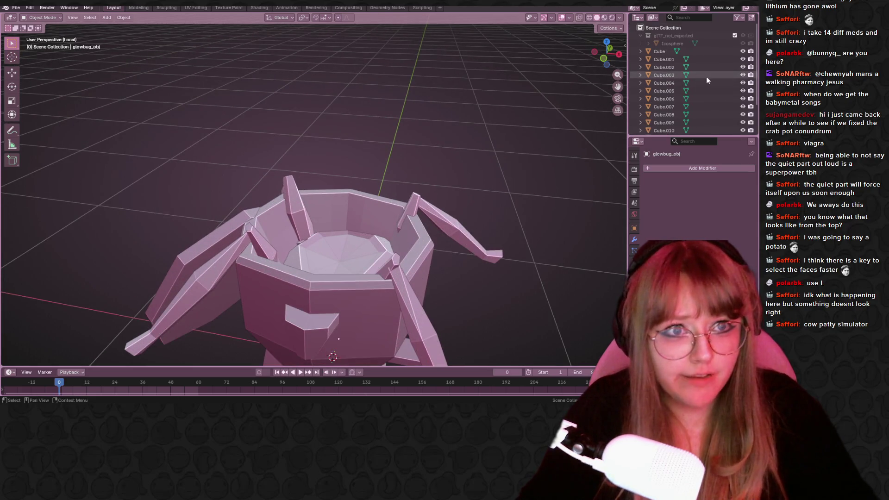
{"action": "left_click", "coordinate": [736, 67]}
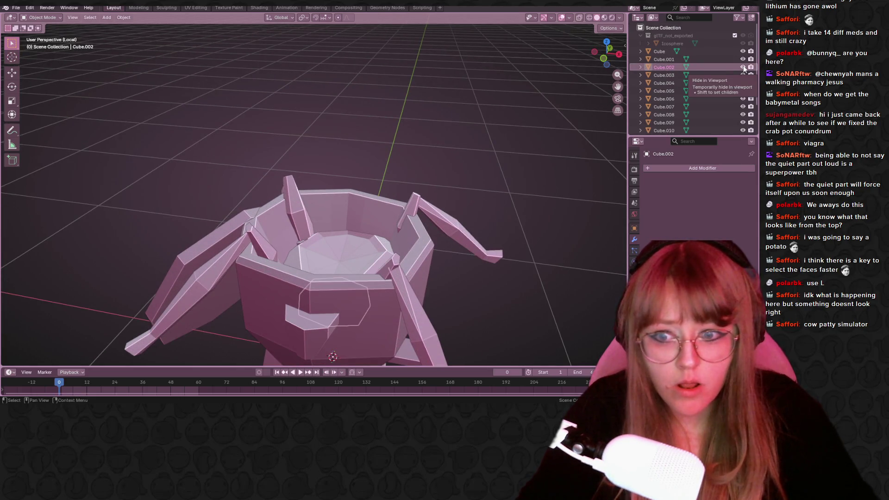
{"action": "mouse_move", "coordinate": [463, 278]}
{"action": "middle_mouse_down"}
{"action": "mouse_move", "coordinate": [422, 251]}
{"action": "mouse_move", "coordinate": [370, 159]}
{"action": "mouse_move", "coordinate": [429, 171]}
{"action": "mouse_move", "coordinate": [616, 95]}
{"action": "middle_mouse_up"}
{"action": "left_click", "coordinate": [606, 59]}
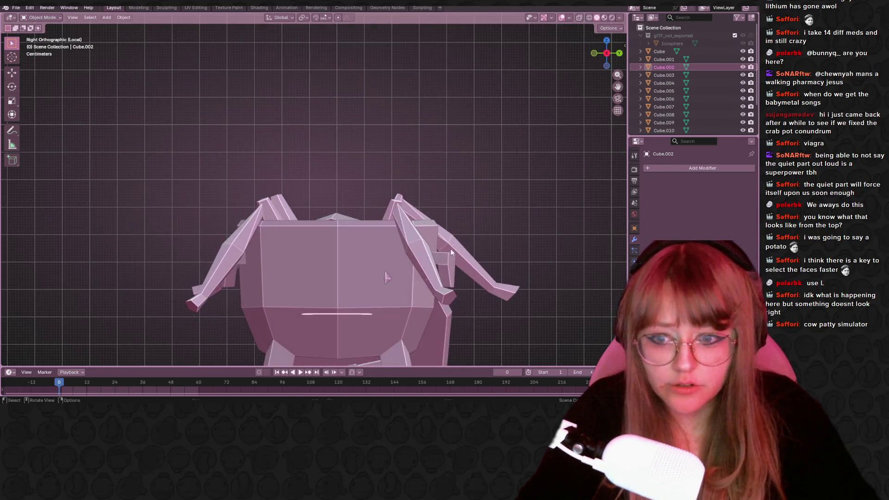
- Scale Cube.002 up so the pot wraps around the crab's body
{"action": "key", "text": "s"}
{"action": "left_click", "coordinate": [154, 172]}
{"action": "mouse_move", "coordinate": [154, 172]}
{"action": "middle_mouse_down"}
{"action": "mouse_move", "coordinate": [165, 224]}
{"action": "mouse_move", "coordinate": [194, 232]}
{"action": "middle_mouse_up"}
{"action": "key", "text": "s"}
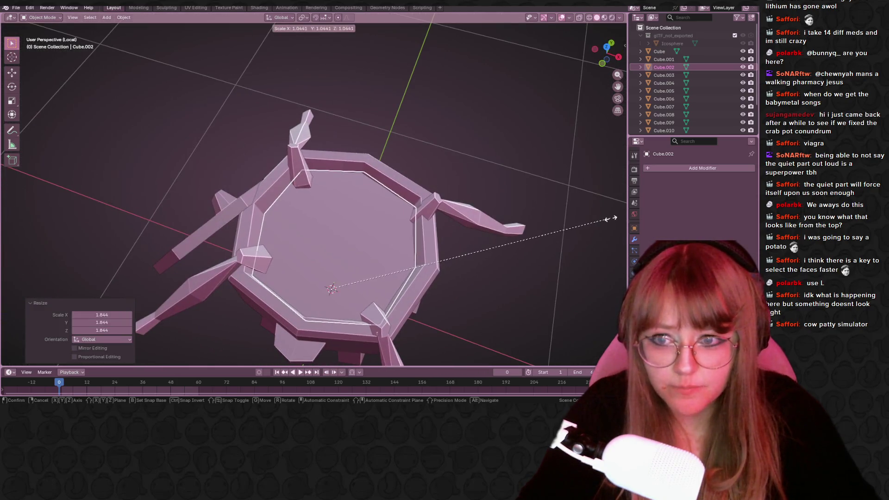
{"action": "key", "text": "Escape"}
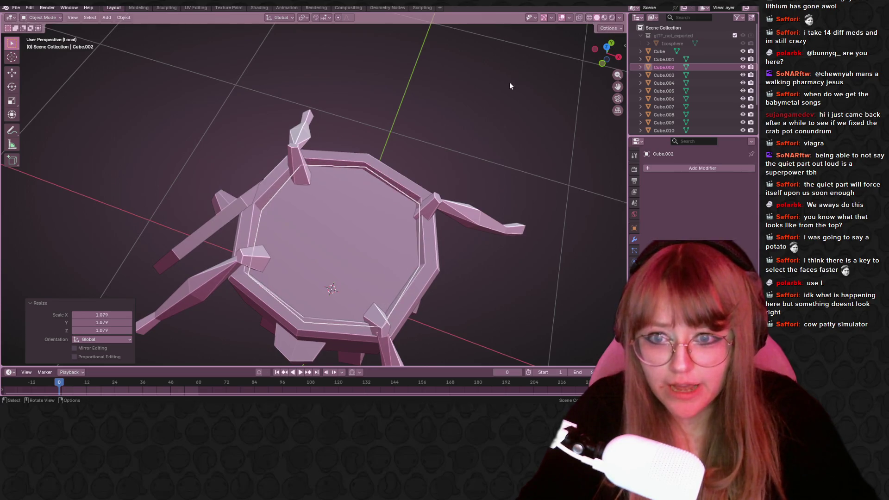
{"action": "left_click", "coordinate": [519, 102]}
{"action": "mouse_move", "coordinate": [560, 182]}
{"action": "middle_mouse_down"}
{"action": "mouse_move", "coordinate": [438, 159]}
{"action": "mouse_move", "coordinate": [413, 169]}
{"action": "middle_mouse_up"}
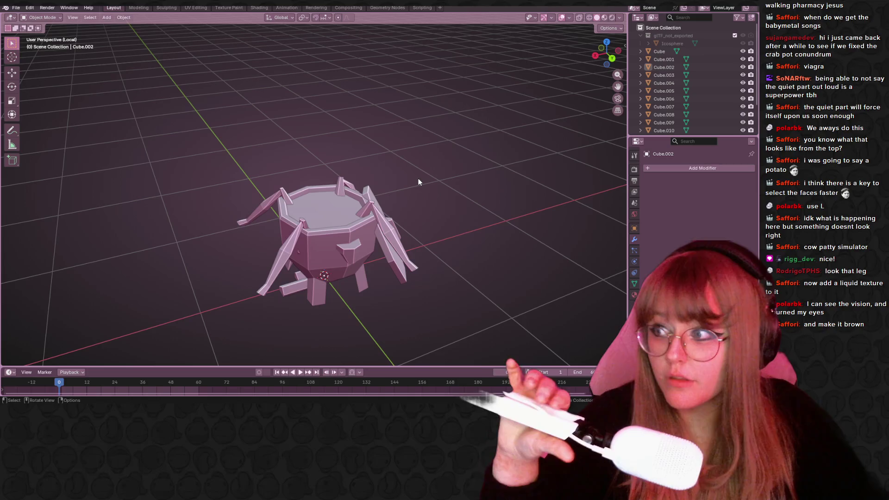
- Hide Cube.002 and scale glowbug_obj down to 0.864 from the top view
{"action": "mouse_move", "coordinate": [421, 163]}
{"action": "middle_mouse_down"}
{"action": "mouse_move", "coordinate": [387, 210]}
{"action": "mouse_move", "coordinate": [423, 182]}
{"action": "mouse_move", "coordinate": [456, 188]}
{"action": "mouse_move", "coordinate": [293, 168]}
{"action": "mouse_move", "coordinate": [278, 193]}
{"action": "mouse_move", "coordinate": [311, 245]}
{"action": "middle_mouse_up"}
{"action": "left_click", "coordinate": [743, 67]}
{"action": "left_click", "coordinate": [401, 241]}
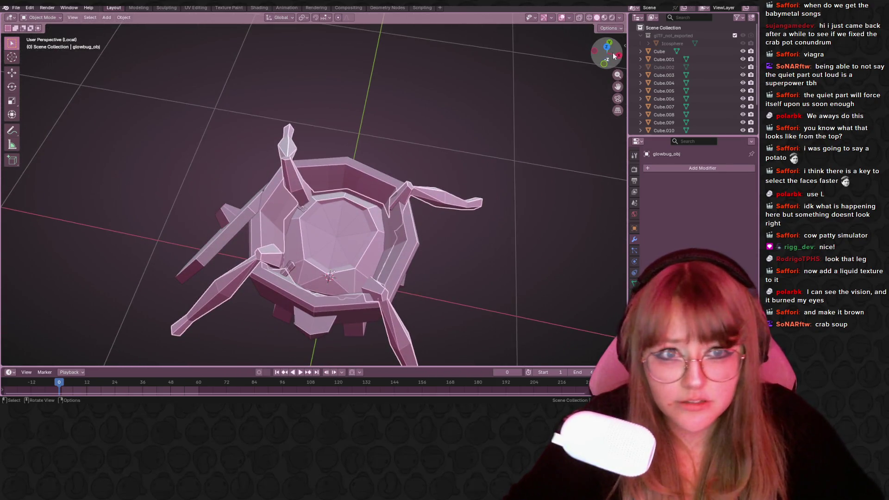
{"action": "key", "text": "KP_7"}
{"action": "key", "text": "s"}
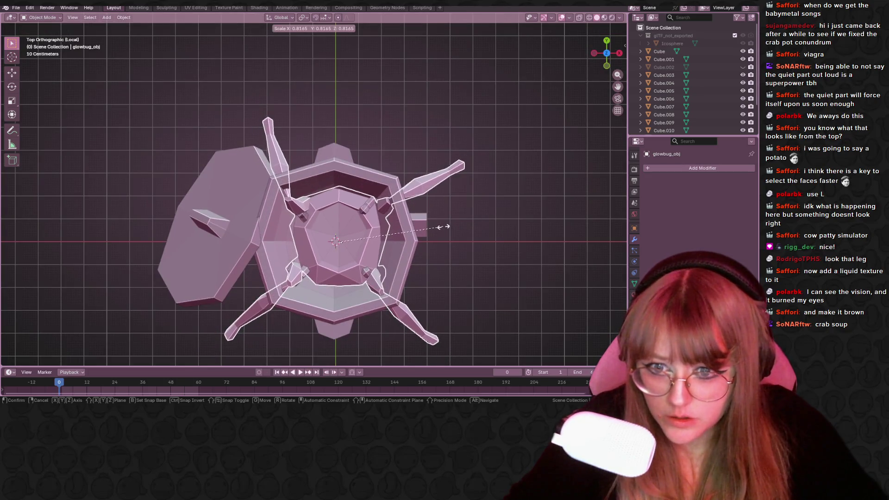
{"action": "left_click", "coordinate": [448, 224]}
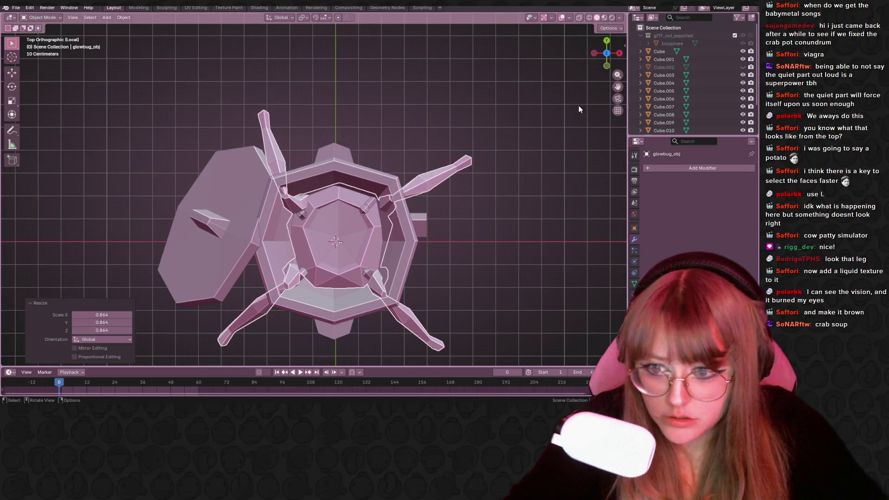
- Raise the crab in front view so it sits in the pot, then unhide Cube.002
{"action": "left_click", "coordinate": [607, 65]}
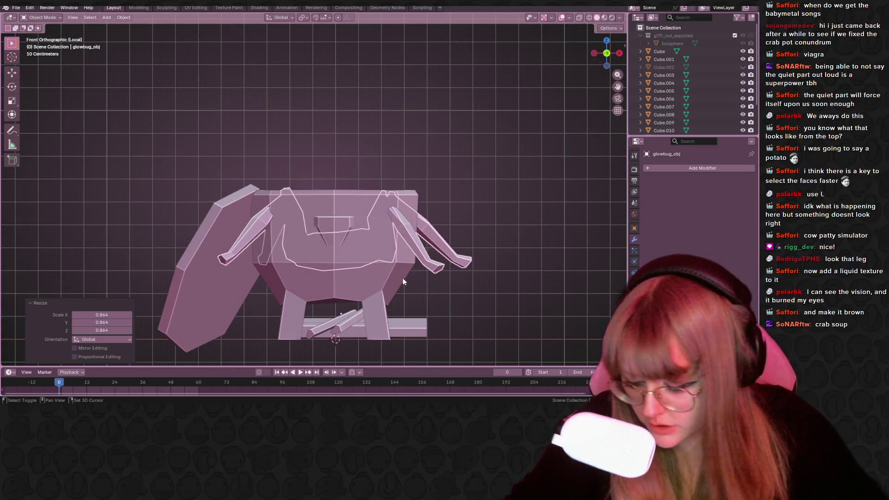
{"action": "key", "text": "g"}
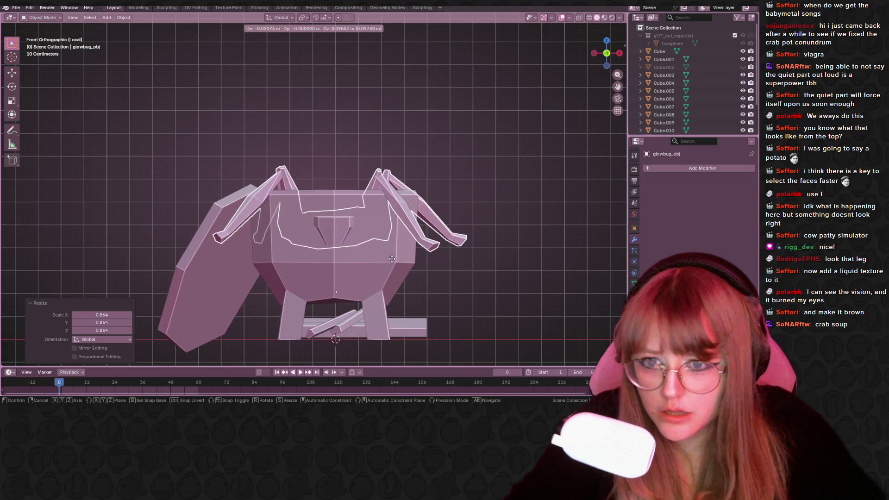
{"action": "left_click", "coordinate": [391, 259]}
{"action": "mouse_move", "coordinate": [392, 259]}
{"action": "middle_mouse_down"}
{"action": "mouse_move", "coordinate": [446, 179]}
{"action": "mouse_move", "coordinate": [444, 259]}
{"action": "mouse_move", "coordinate": [465, 203]}
{"action": "middle_mouse_up"}
{"action": "left_click", "coordinate": [743, 67]}
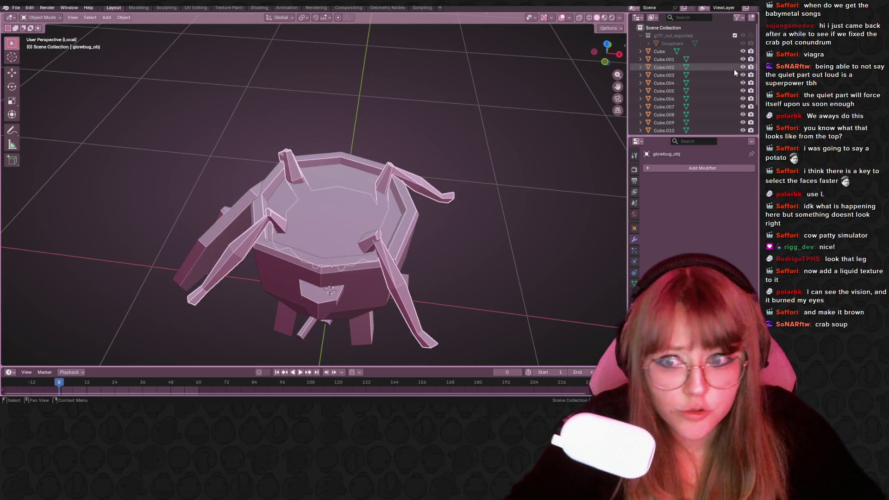
- Toggle Cube.001 and hide Cube.002 to inspect the crab inside the pot
{"action": "mouse_move", "coordinate": [514, 153]}
{"action": "middle_mouse_down"}
{"action": "mouse_move", "coordinate": [501, 164]}
{"action": "mouse_move", "coordinate": [518, 206]}
{"action": "mouse_move", "coordinate": [266, 218]}
{"action": "middle_mouse_up"}
{"action": "left_click", "coordinate": [743, 59]}
{"action": "left_click", "coordinate": [743, 59]}
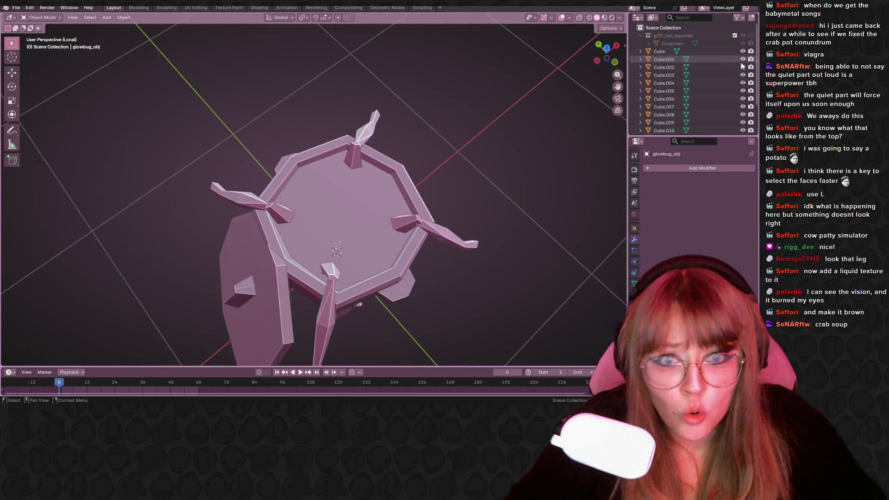
{"action": "left_click", "coordinate": [742, 67]}
{"action": "mouse_move", "coordinate": [509, 148]}
{"action": "middle_mouse_down"}
{"action": "mouse_move", "coordinate": [479, 187]}
{"action": "mouse_move", "coordinate": [386, 158]}
{"action": "mouse_move", "coordinate": [356, 134]}
{"action": "middle_mouse_up"}
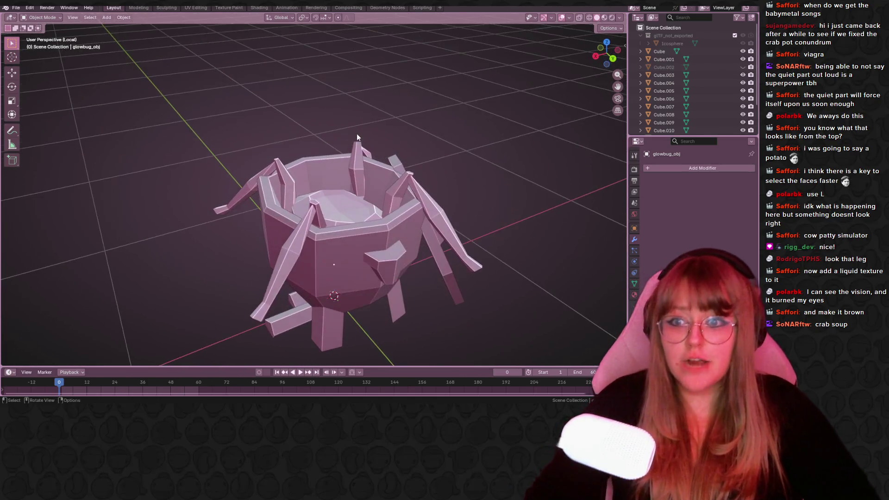
{"action": "middle_click_drag", "start_coordinate": [460, 157], "coordinate": [471, 130]}
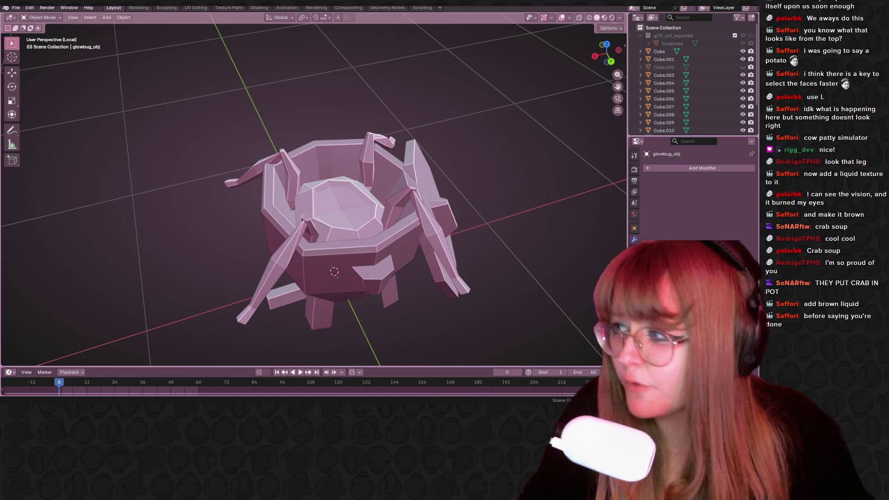
- Drag the Twitch browser window over the Blender viewport
{"action": "mouse_move", "coordinate": [352, 5]}
{"action": "left_mouse_down"}
{"action": "mouse_move", "coordinate": [321, 97]}
{"action": "mouse_move", "coordinate": [297, 85]}
{"action": "left_mouse_up"}
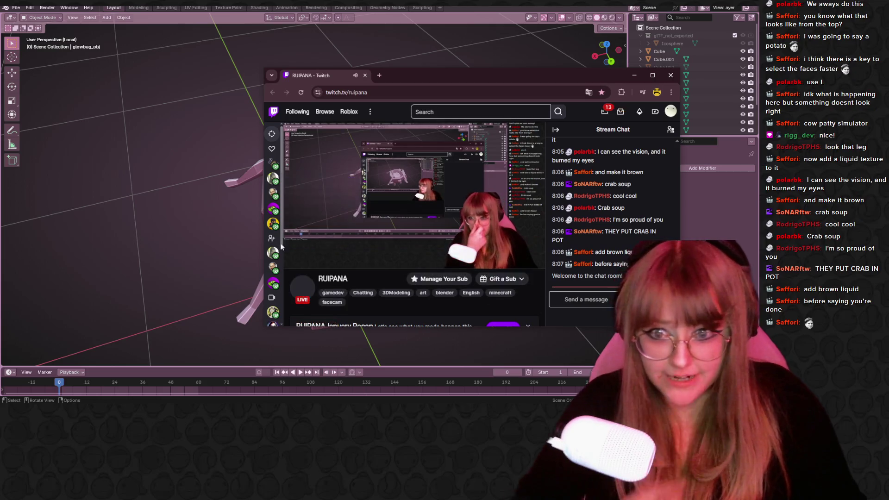
- Start a /raid command in the Twitch chat message box
{"action": "mouse_move", "coordinate": [273, 224]}
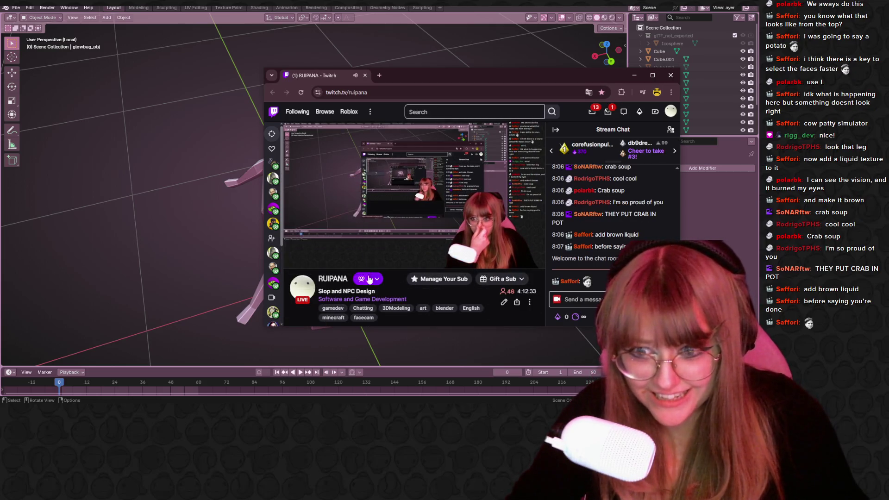
{"action": "left_click", "coordinate": [574, 299]}
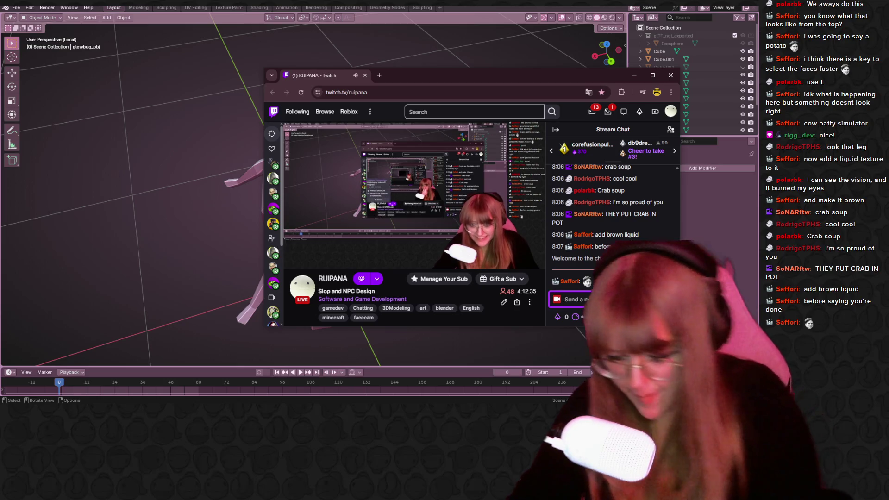
{"action": "type", "text": "/r"}
{"action": "key", "text": "Escape"}
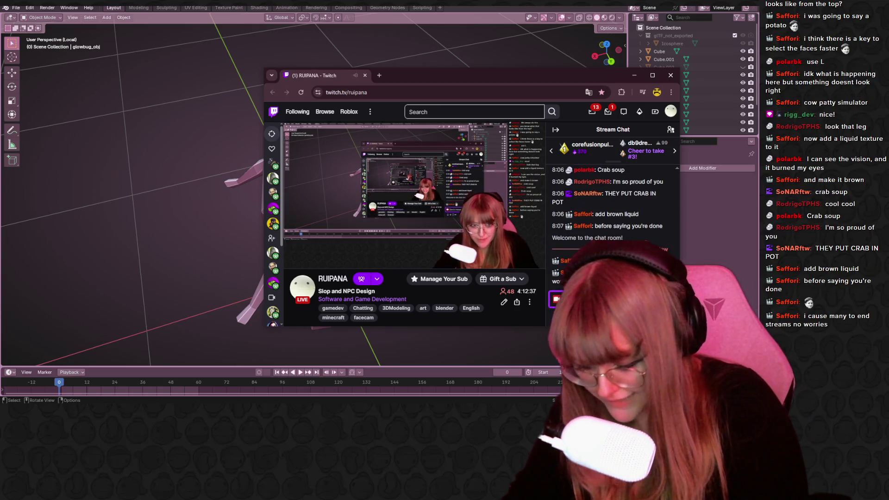